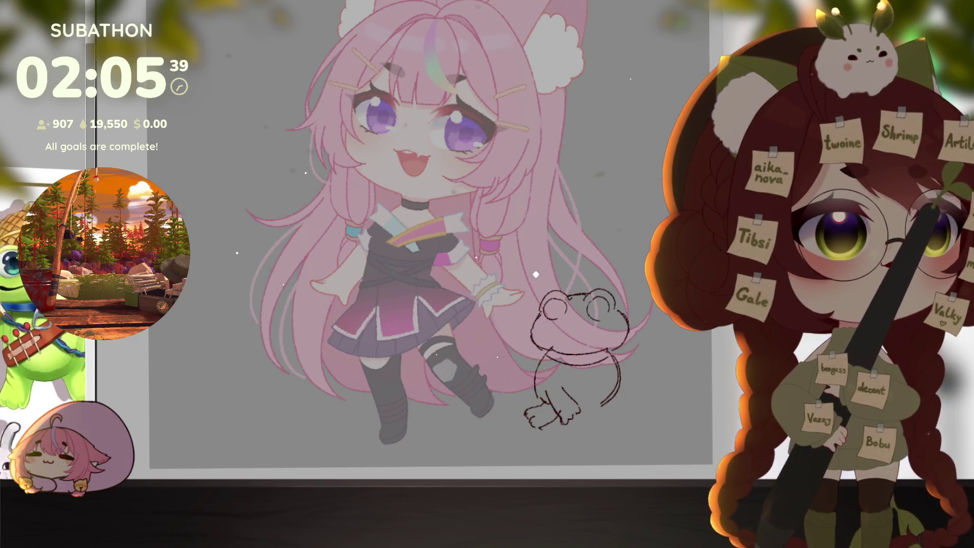
# Bring in the NewCanvas1 frog reference window, widen it, and dock it at the screen's left edge
pyautogui.moveTo(81, 110); pyautogui.dragTo(362, 110)
pyautogui.moveTo(434, 273)
pyautogui.mouseDown()
pyautogui.moveTo(569, 279)
pyautogui.moveTo(544, 282)
pyautogui.mouseUp()
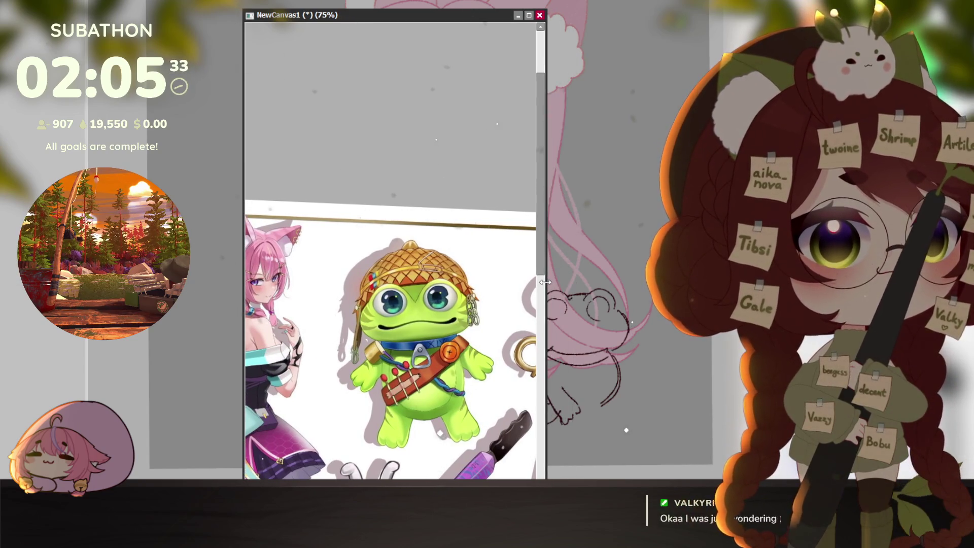
pyautogui.moveTo(386, 14); pyautogui.dragTo(5, 15)
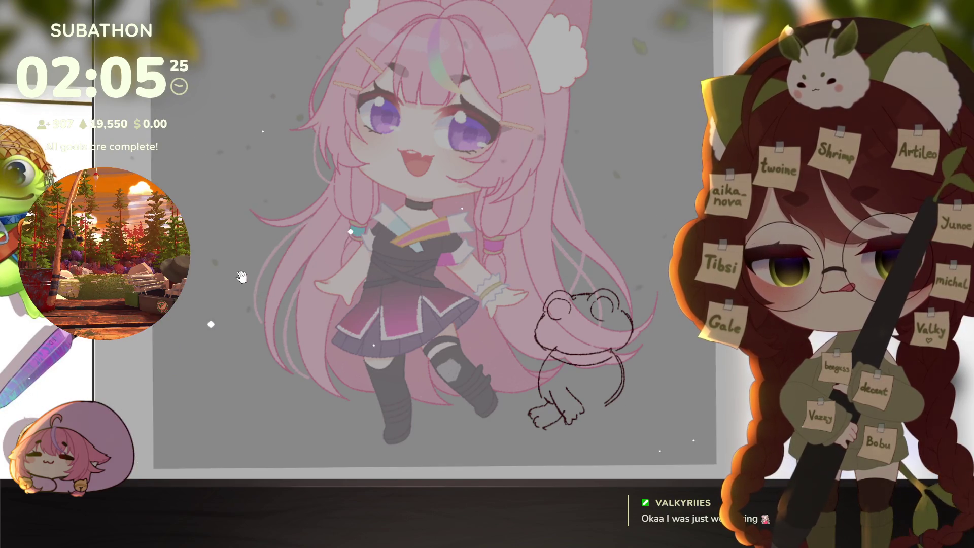
# Delete the rough frog sketch beside the chibi, then zoom in on the character
pyautogui.press('Delete')
pyautogui.hotkey('ctrl', 'z')
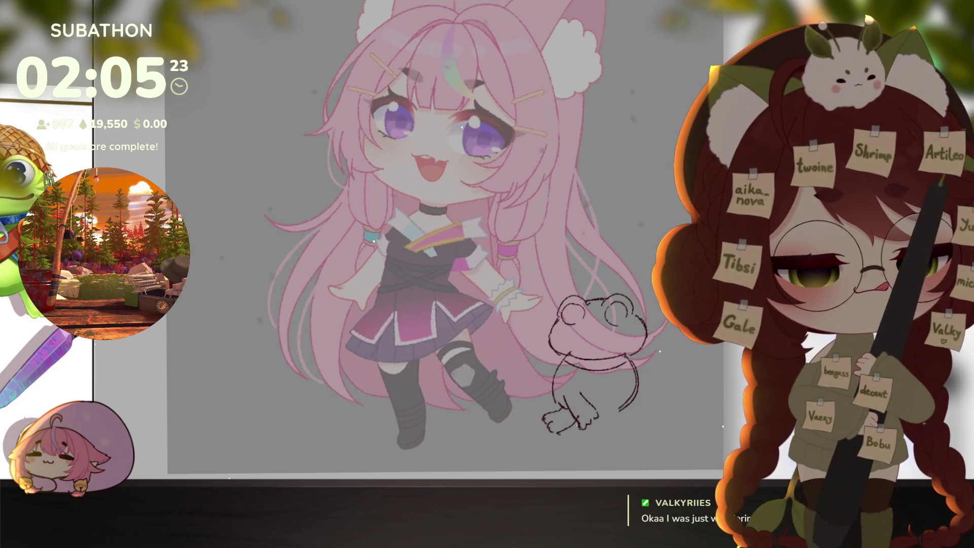
pyautogui.press('Delete')
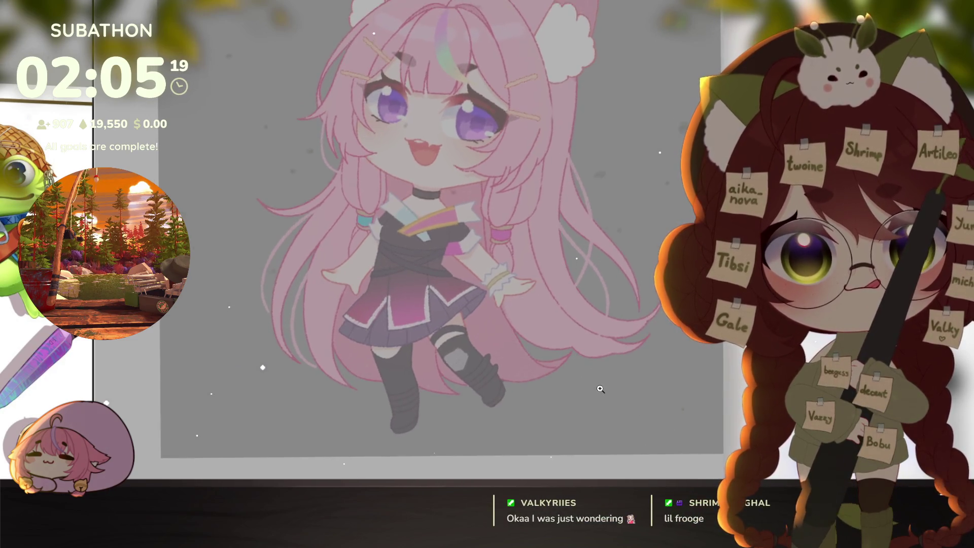
pyautogui.scroll(2, 638, 413)
pyautogui.scroll(1, 583, 355)
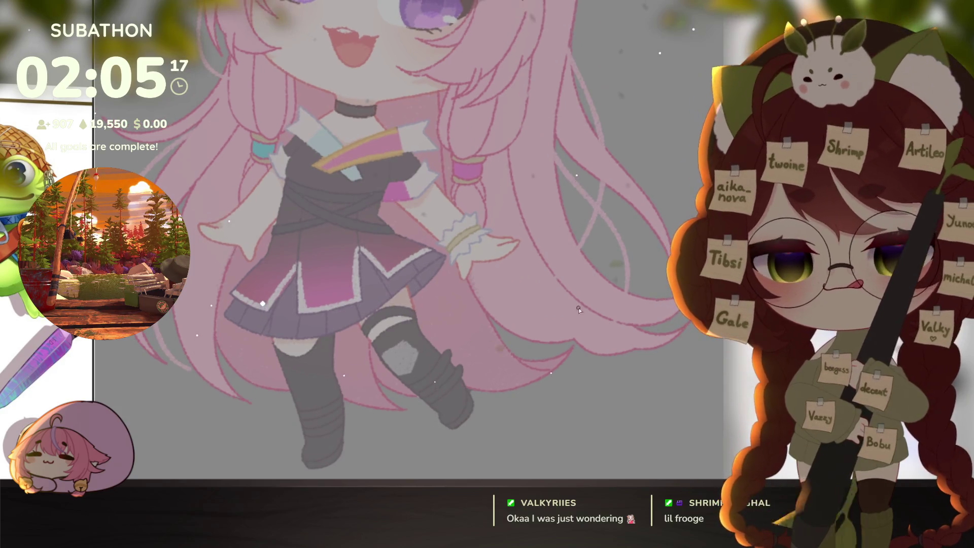
# Draw the frog's oval head outline, redoing strokes until the edges look clean
pyautogui.moveTo(568, 317)
pyautogui.mouseDown()
pyautogui.moveTo(627, 274)
pyautogui.moveTo(537, 245)
pyautogui.mouseUp()
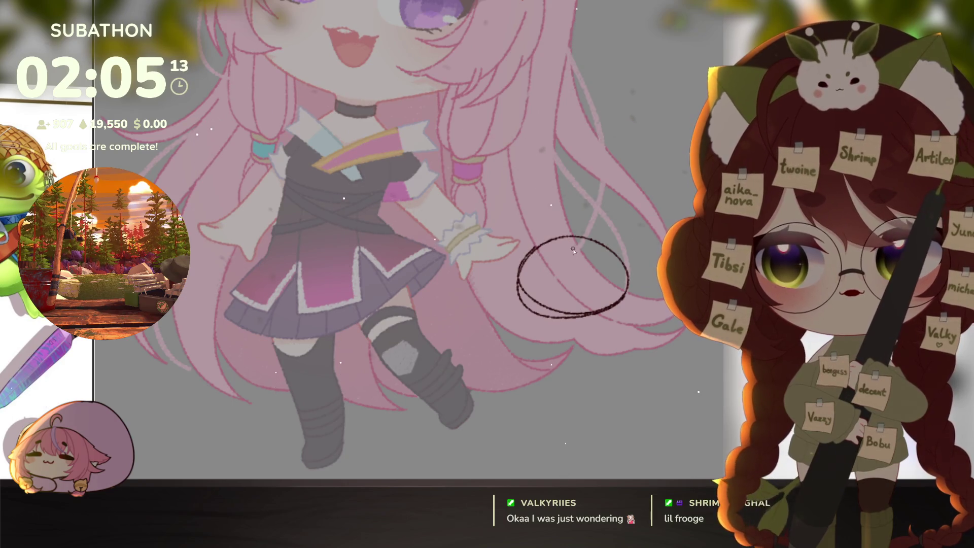
pyautogui.hotkey('ctrl', 'z')
pyautogui.moveTo(514, 282); pyautogui.dragTo(629, 277)
pyautogui.hotkey('ctrl', 'z')
pyautogui.moveTo(514, 282)
pyautogui.mouseDown()
pyautogui.moveTo(554, 311)
pyautogui.moveTo(523, 279)
pyautogui.mouseUp()
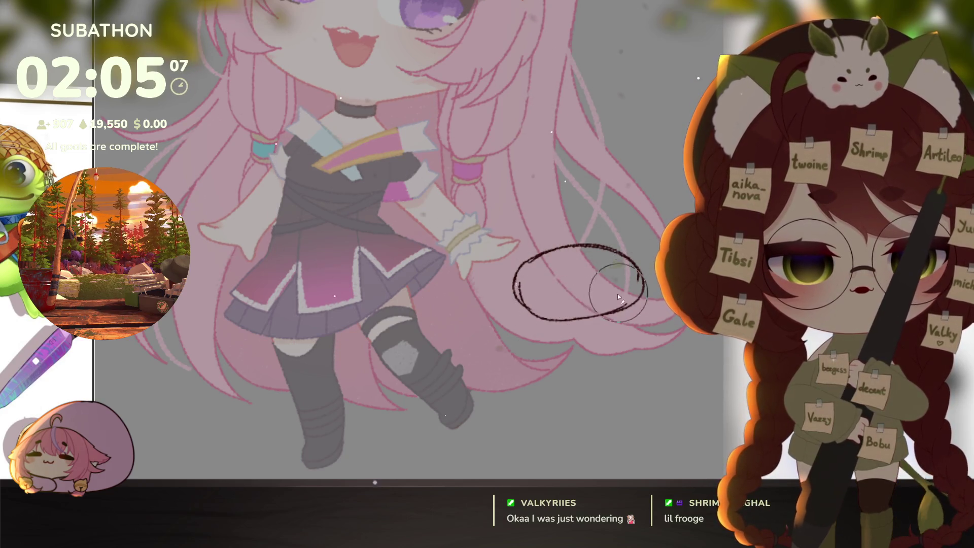
pyautogui.hotkey('ctrl', 'z')
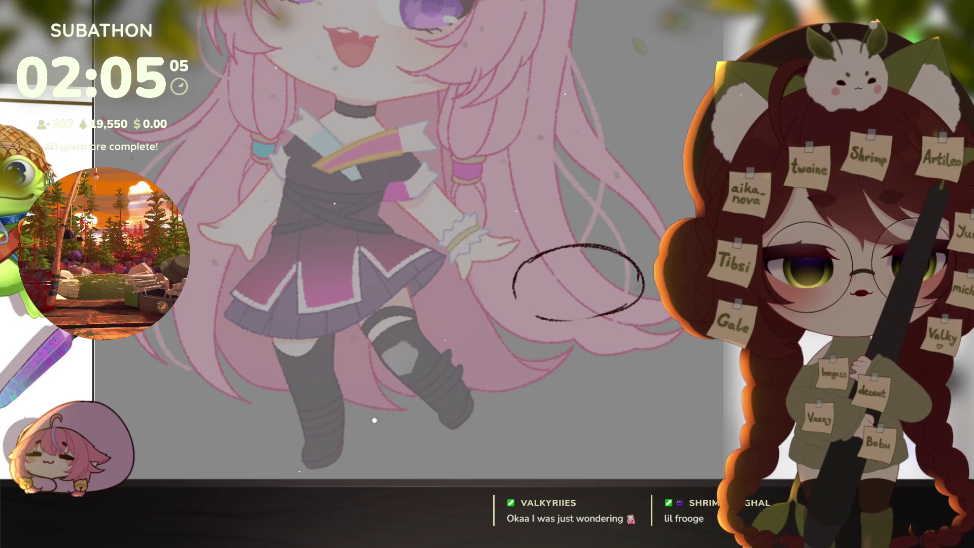
pyautogui.moveTo(516, 284); pyautogui.dragTo(568, 310)
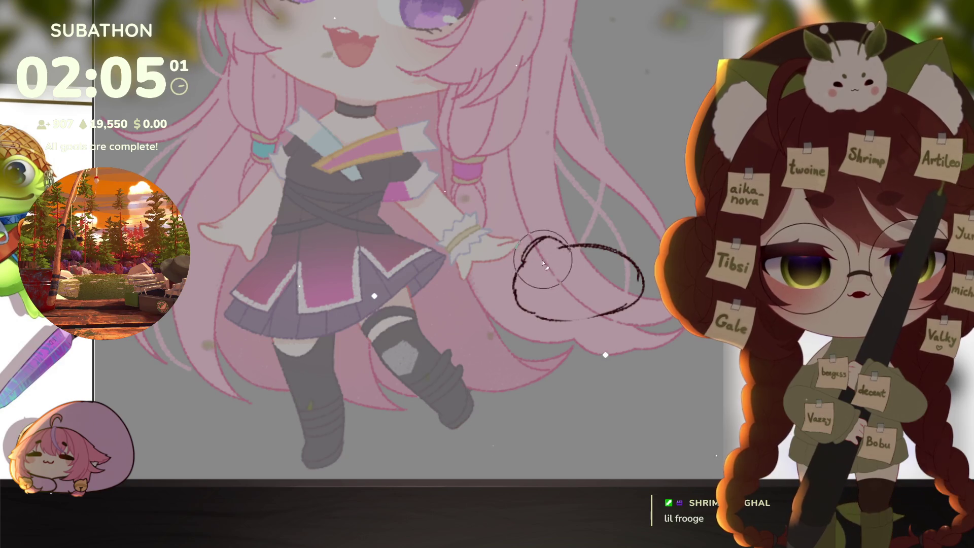
pyautogui.hotkey('ctrl', 'z')
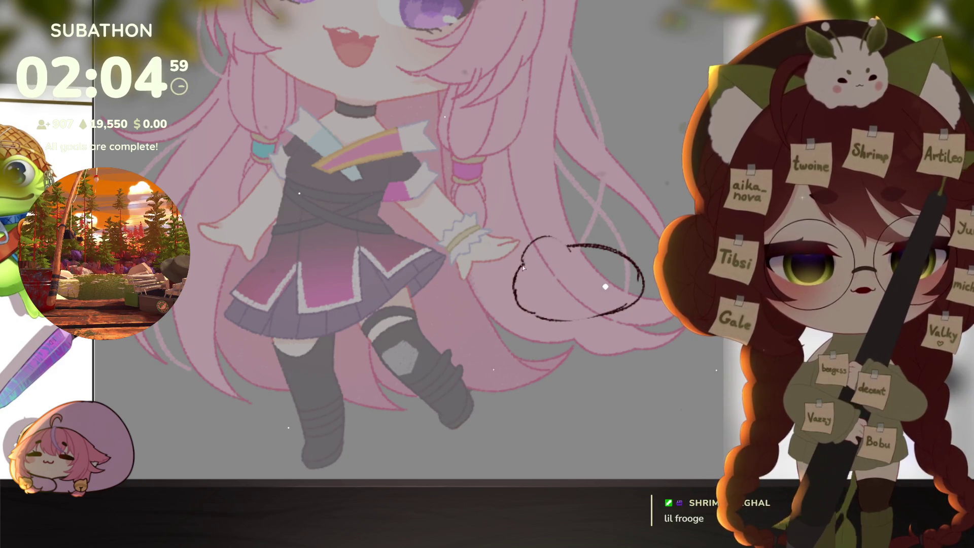
pyautogui.moveTo(599, 254); pyautogui.dragTo(622, 250)
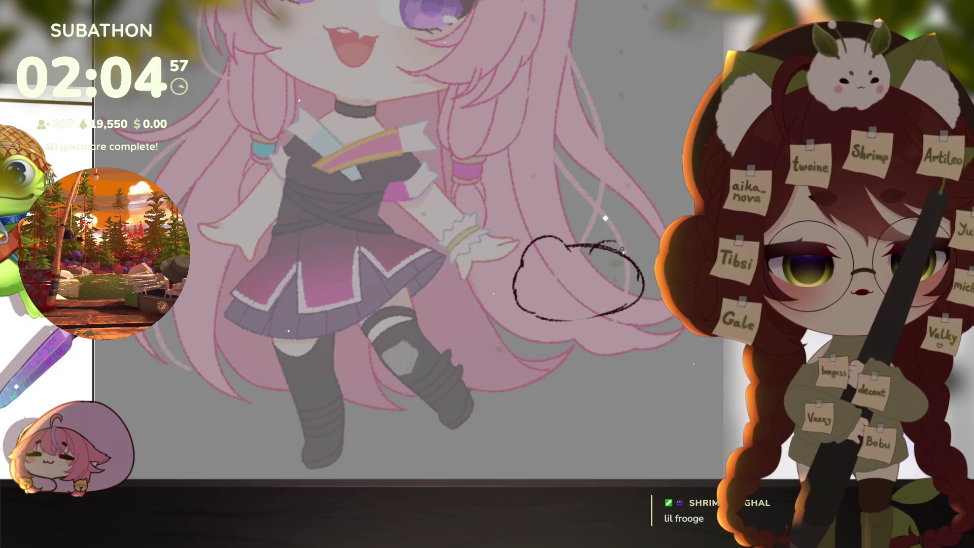
pyautogui.hotkey('ctrl', 'z')
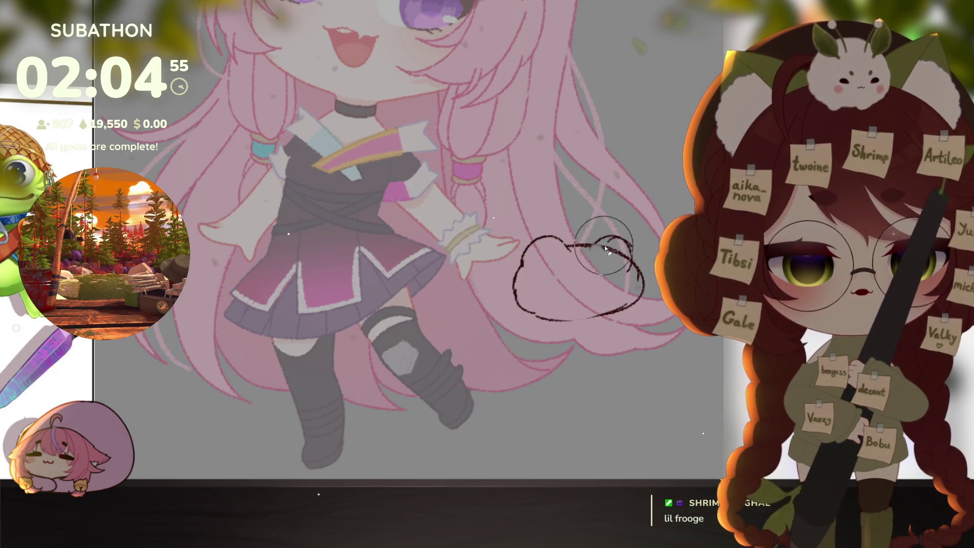
pyautogui.moveTo(596, 252); pyautogui.dragTo(630, 247)
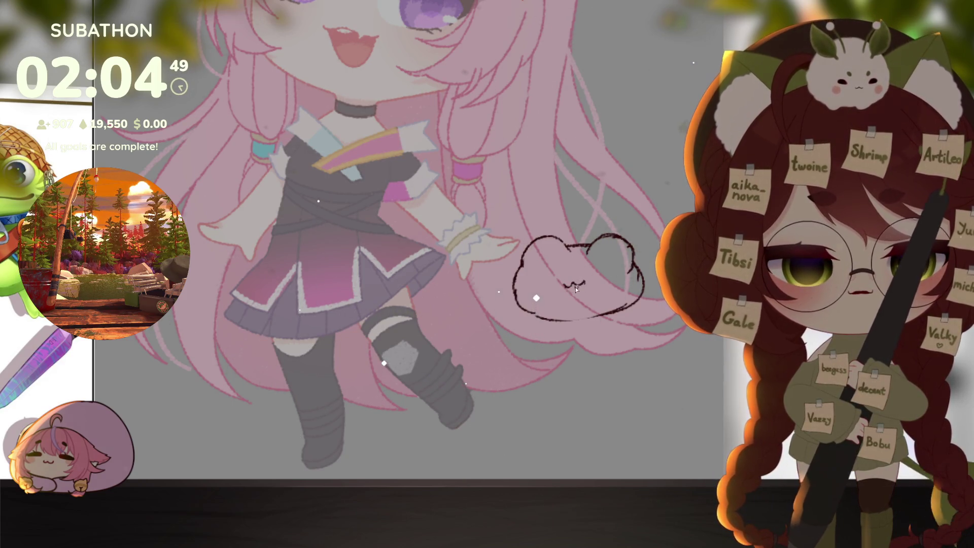
# Add the frog's small mouth, both eye circles, a right-eye pupil and a left-eye swirl
pyautogui.moveTo(561, 284); pyautogui.dragTo(567, 285)
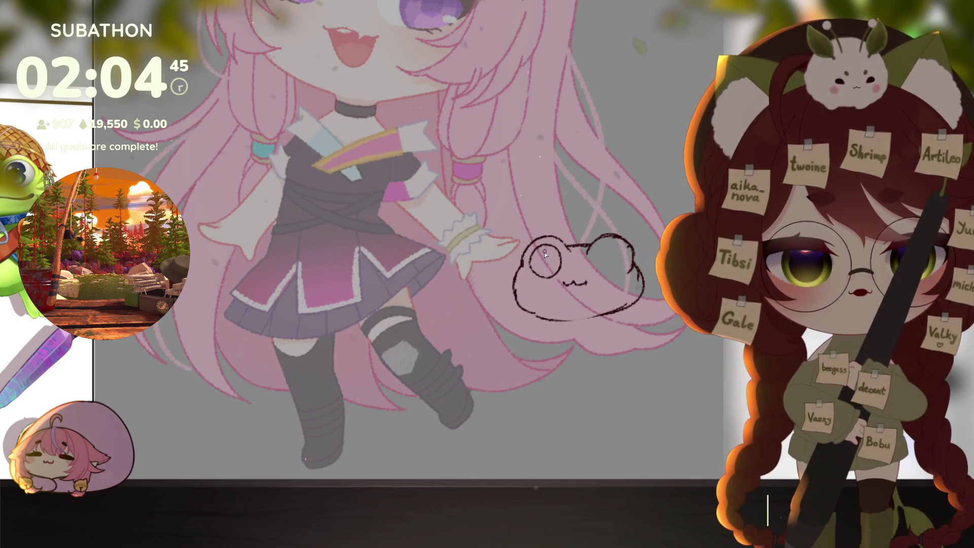
pyautogui.moveTo(562, 254)
pyautogui.mouseDown()
pyautogui.moveTo(545, 275)
pyautogui.moveTo(536, 250)
pyautogui.moveTo(552, 272)
pyautogui.moveTo(608, 242)
pyautogui.moveTo(618, 261)
pyautogui.mouseUp()
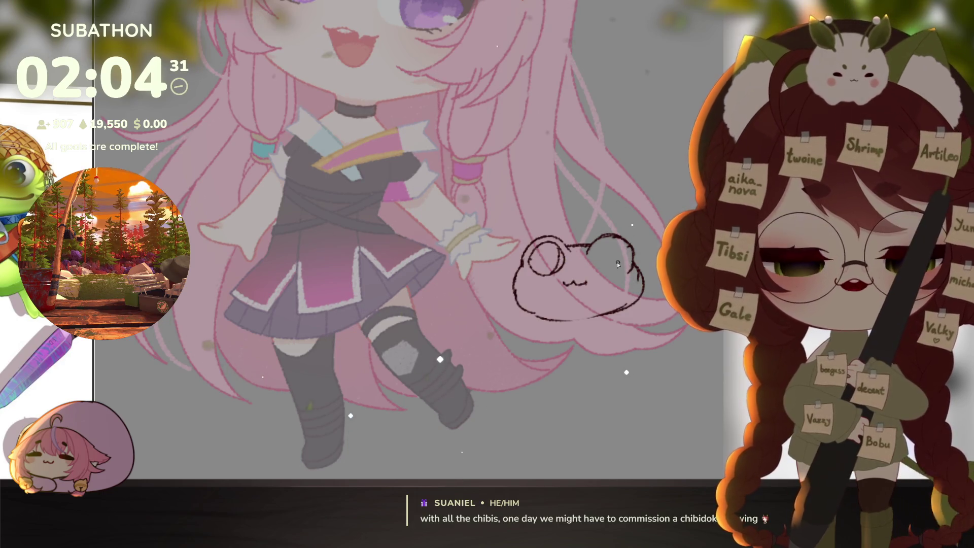
pyautogui.moveTo(596, 249); pyautogui.dragTo(613, 241)
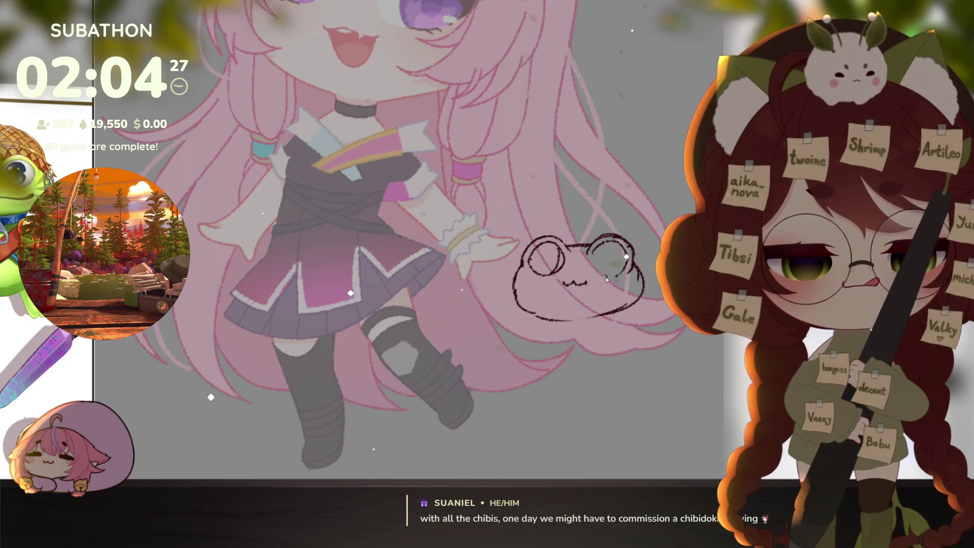
pyautogui.moveTo(593, 252); pyautogui.dragTo(604, 276)
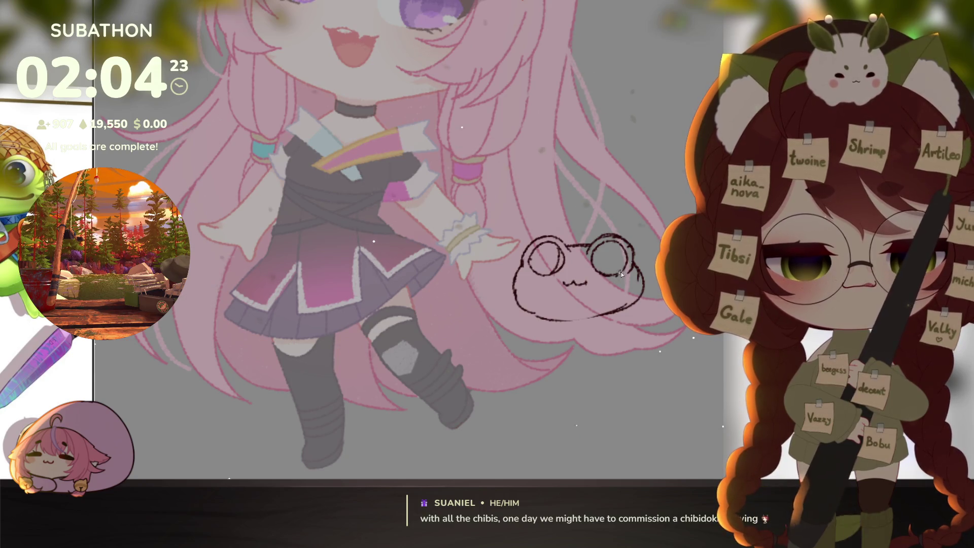
pyautogui.moveTo(621, 249); pyautogui.dragTo(622, 273)
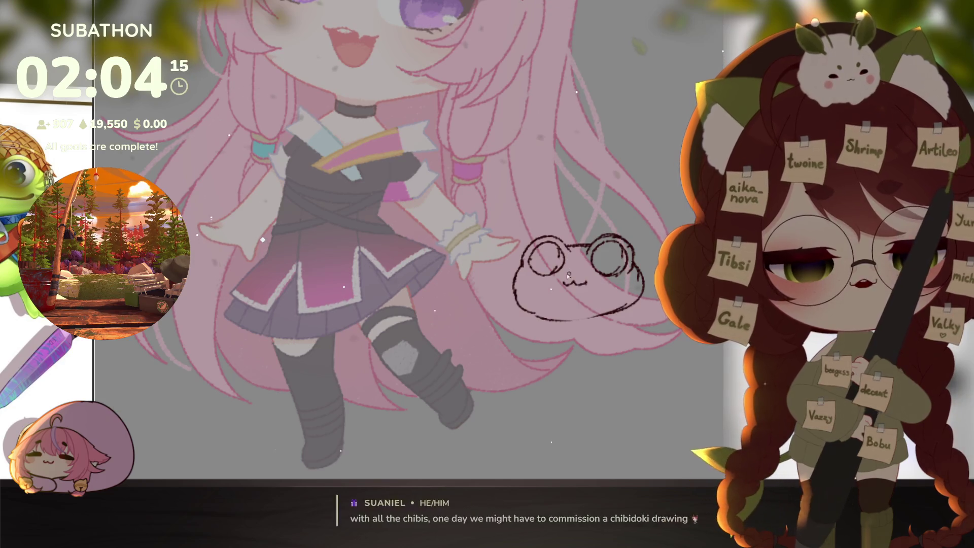
pyautogui.moveTo(555, 266); pyautogui.dragTo(547, 260)
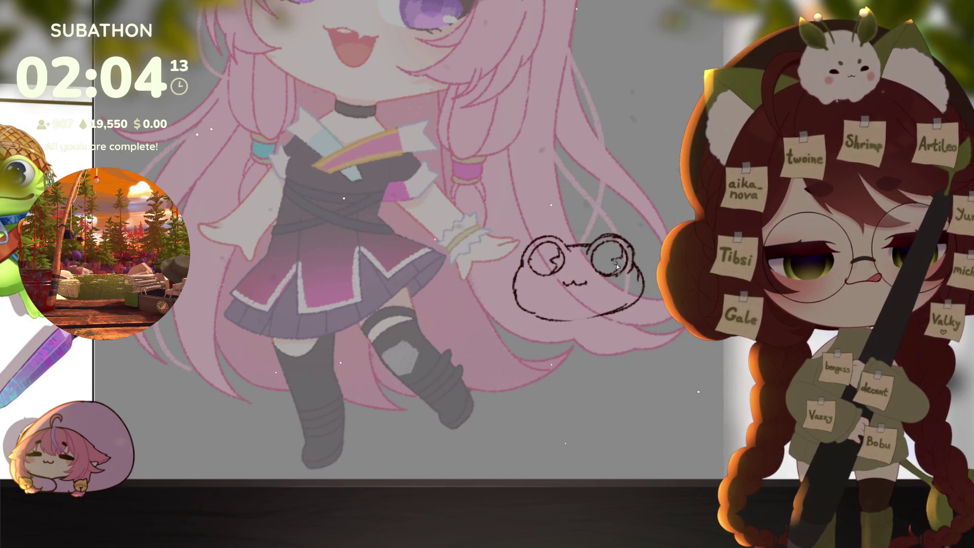
# Add a swirl pupil inside the frog's right eye
pyautogui.moveTo(614, 261); pyautogui.dragTo(619, 268)
pyautogui.moveTo(649, 331); pyautogui.dragTo(643, 342)
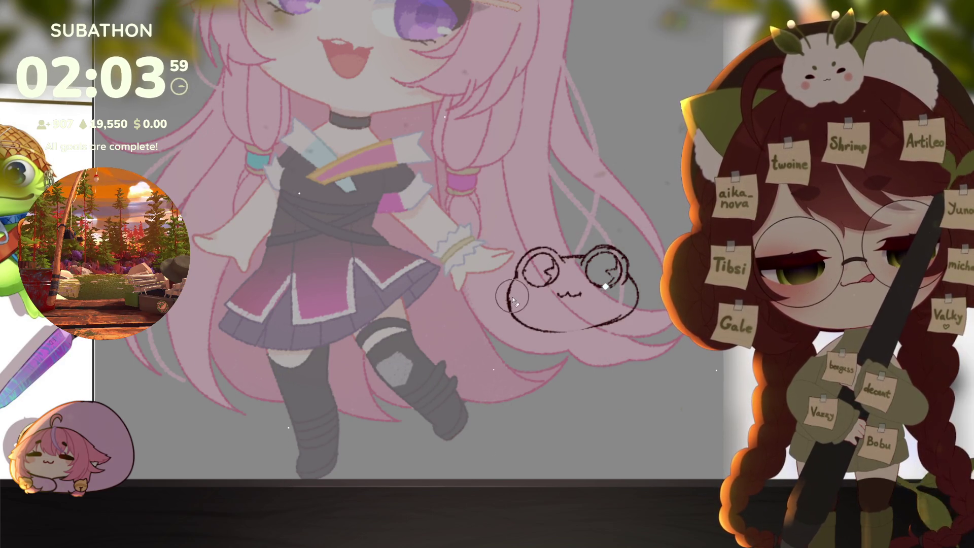
pyautogui.moveTo(589, 347); pyautogui.dragTo(576, 344)
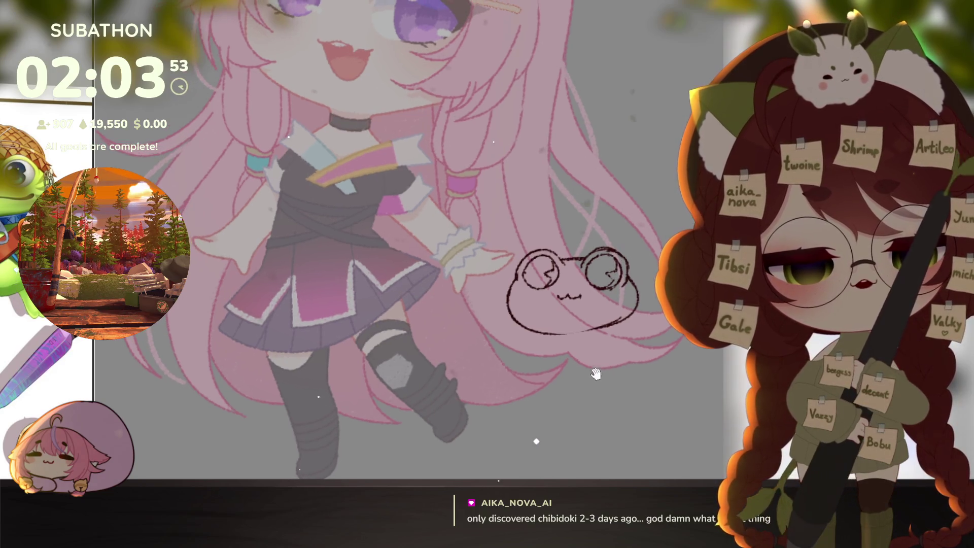
pyautogui.moveTo(614, 312); pyautogui.dragTo(627, 315)
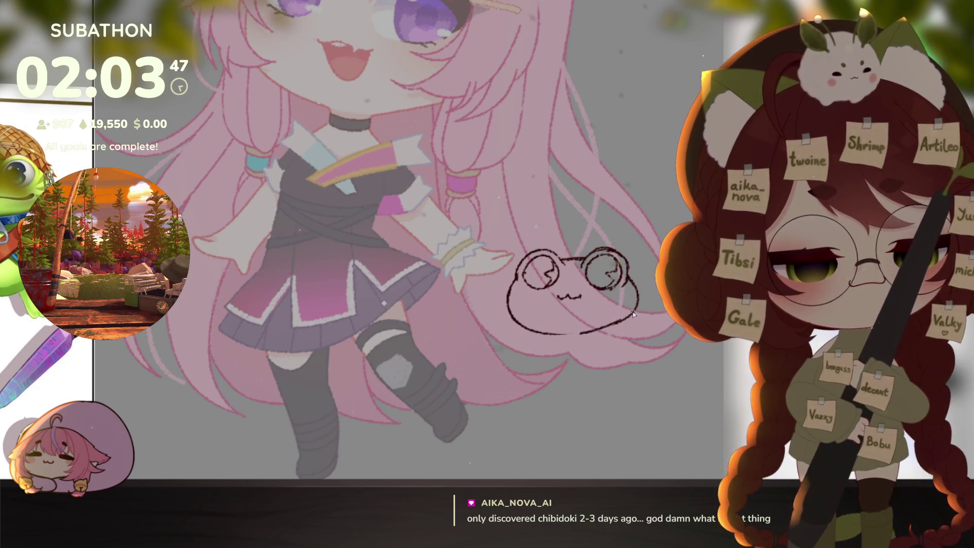
# Close the frog's bottom outline and redraw its left edge and head arc as smooth curves
pyautogui.moveTo(583, 333)
pyautogui.mouseDown()
pyautogui.moveTo(615, 326)
pyautogui.moveTo(614, 383)
pyautogui.mouseUp()
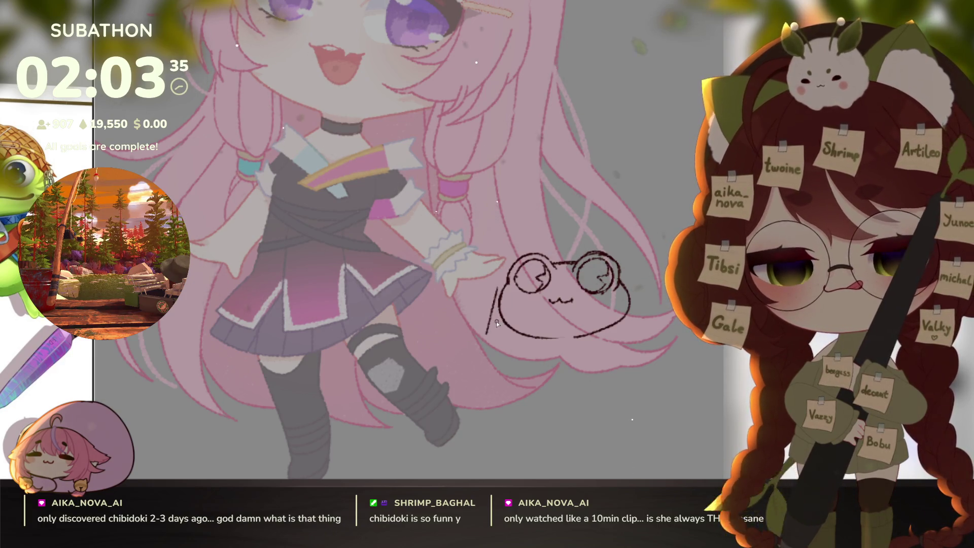
pyautogui.hotkey('ctrl', 'z')
pyautogui.moveTo(498, 286); pyautogui.dragTo(493, 335)
pyautogui.moveTo(599, 402); pyautogui.dragTo(598, 394)
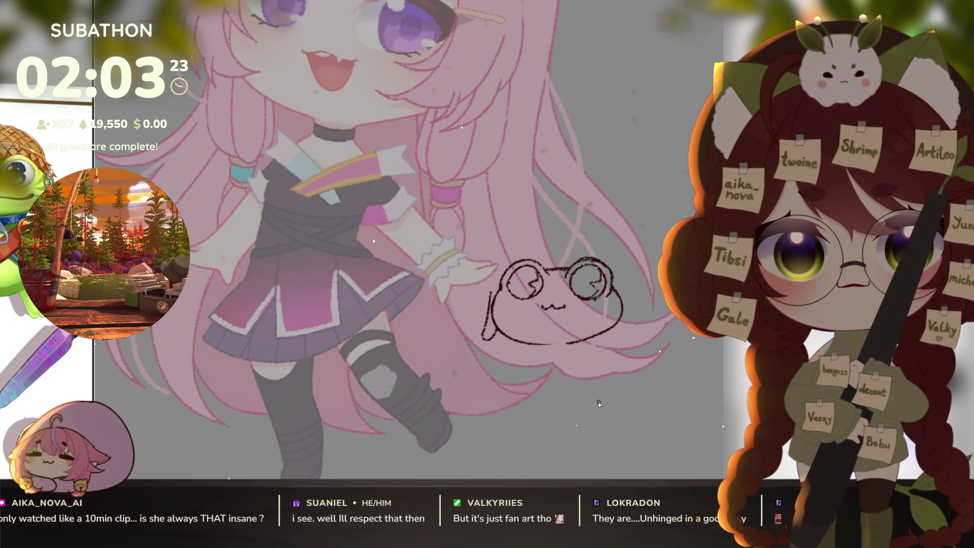
pyautogui.hotkey('ctrl', 'z')
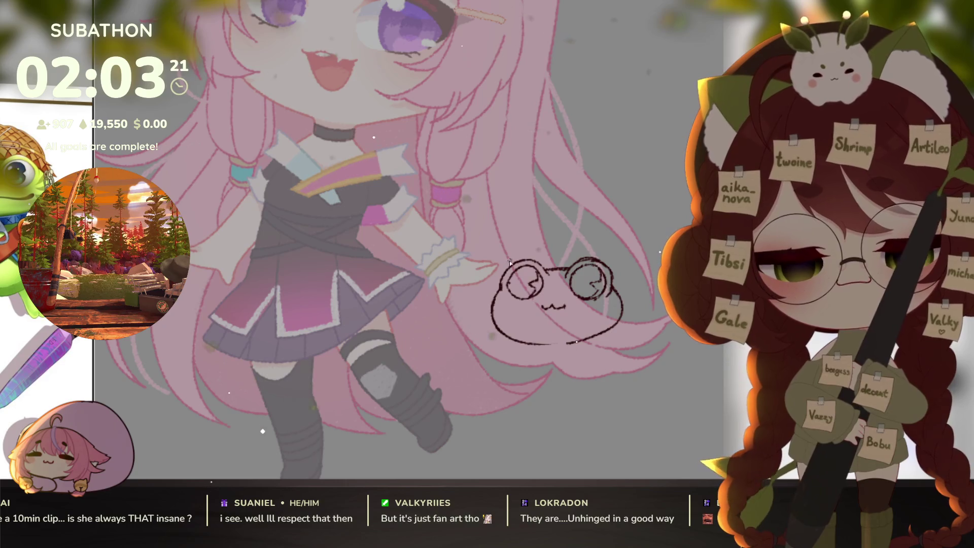
pyautogui.moveTo(500, 339); pyautogui.dragTo(499, 273)
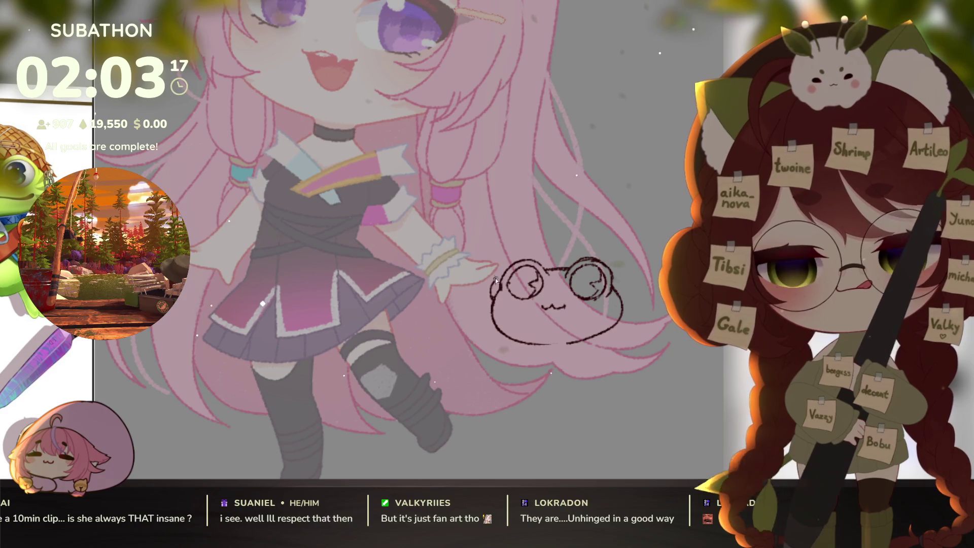
pyautogui.moveTo(497, 278)
pyautogui.mouseDown()
pyautogui.moveTo(552, 227)
pyautogui.moveTo(573, 226)
pyautogui.mouseUp()
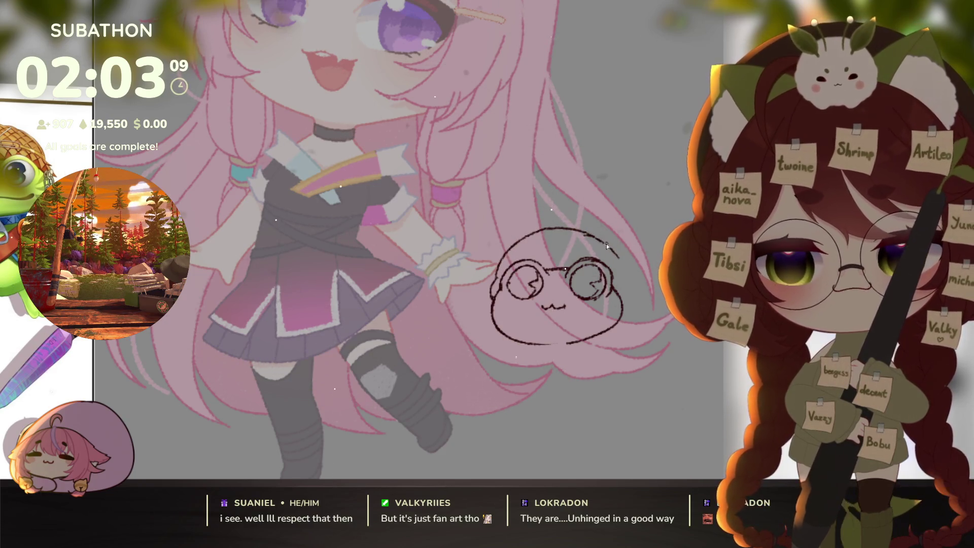
pyautogui.moveTo(607, 244)
pyautogui.mouseDown()
pyautogui.moveTo(573, 361)
pyautogui.moveTo(528, 350)
pyautogui.moveTo(543, 274)
pyautogui.moveTo(583, 269)
pyautogui.moveTo(625, 309)
pyautogui.mouseUp()
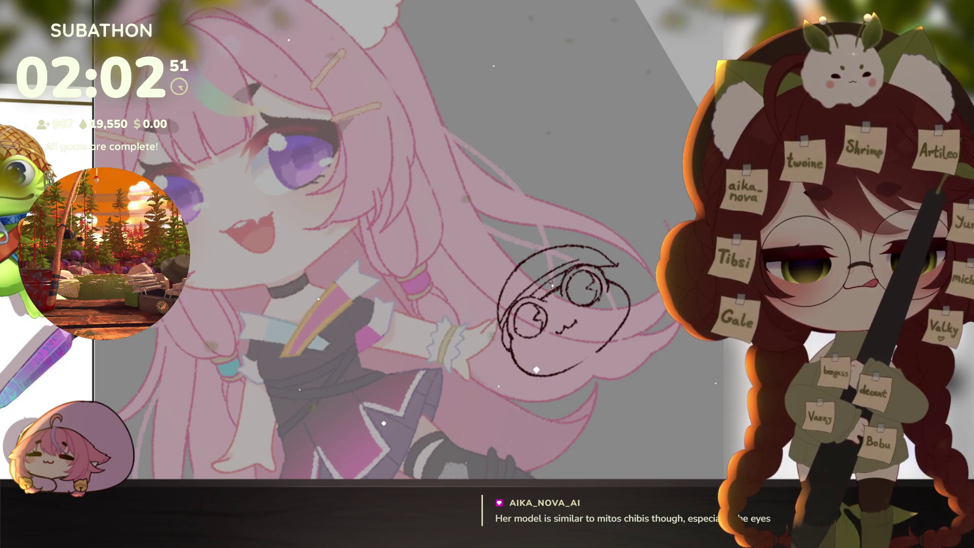
# Turn the canvas view upright, recentre it, and hide the frog face sketch
pyautogui.moveTo(528, 287); pyautogui.dragTo(618, 340)
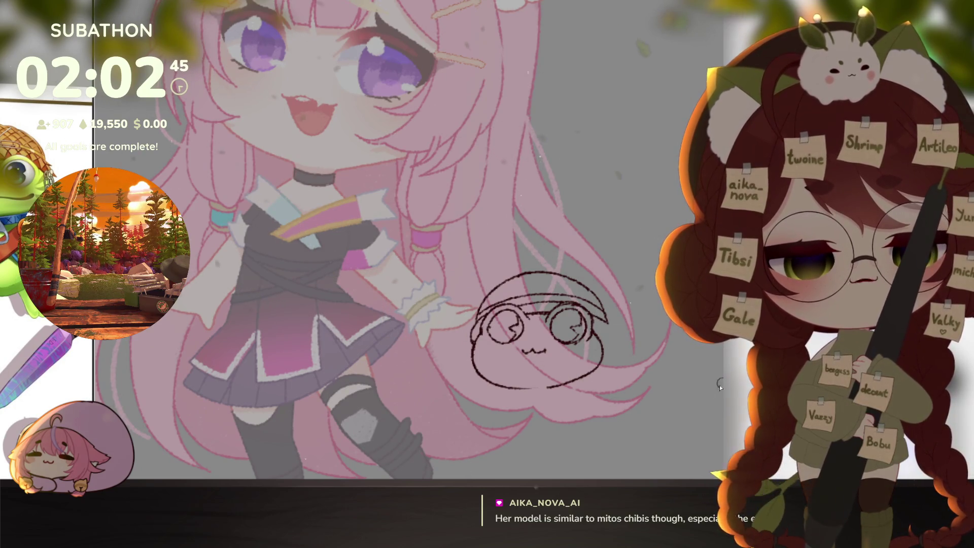
pyautogui.moveTo(599, 388); pyautogui.dragTo(623, 381)
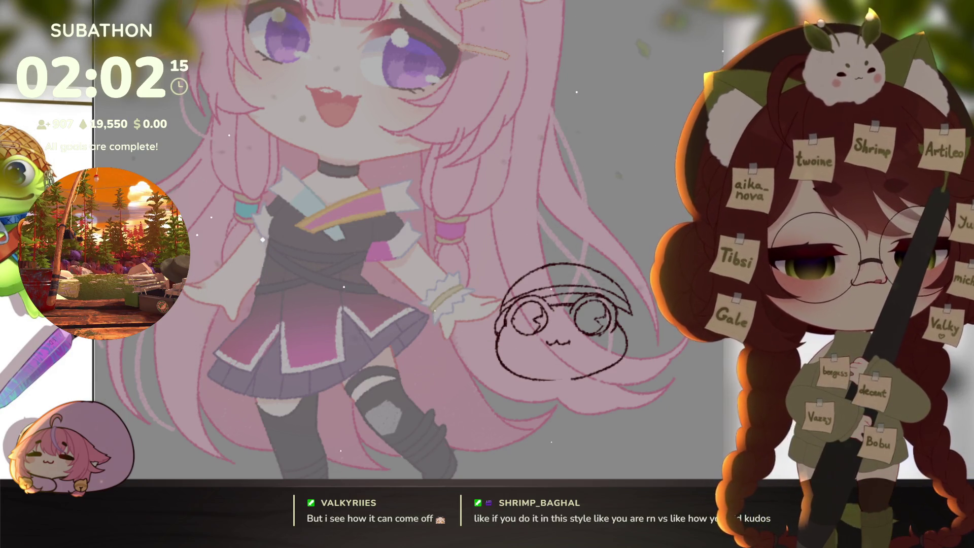
pyautogui.press('Delete')
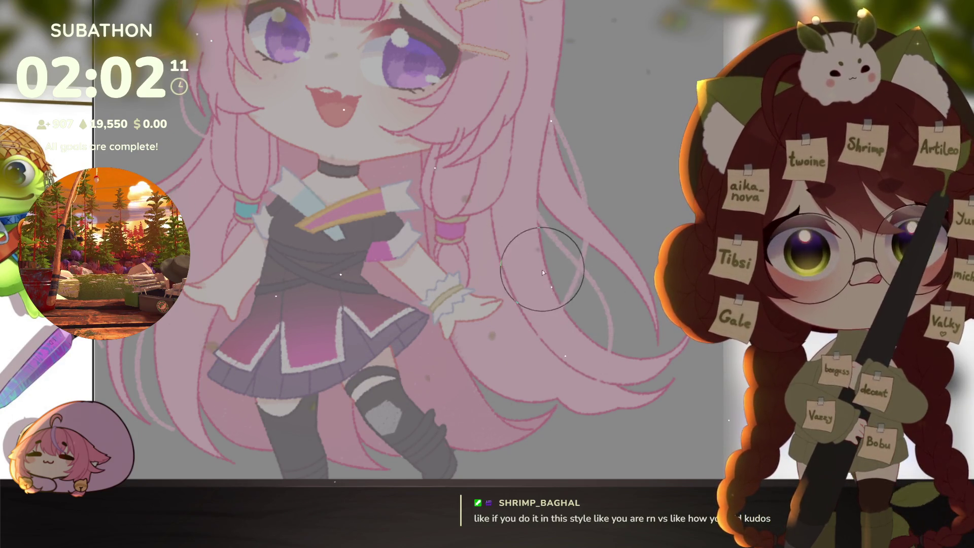
# With a smaller brush, draw mirrored dark arcs for the frog's eyes, redrawing them twice
pyautogui.press('[')
pyautogui.press('[')
pyautogui.press('[')
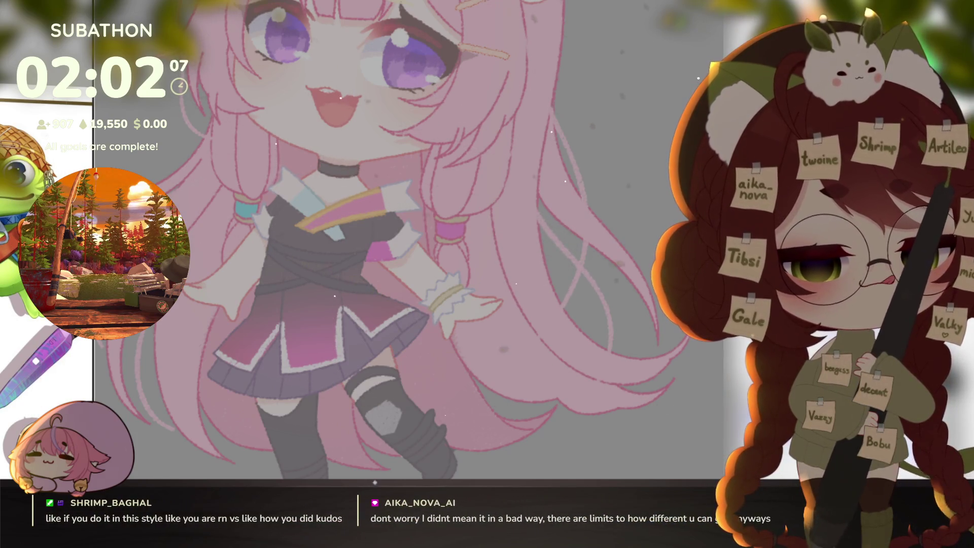
pyautogui.moveTo(481, 260)
pyautogui.mouseDown()
pyautogui.moveTo(597, 300)
pyautogui.moveTo(678, 304)
pyautogui.mouseUp()
pyautogui.hotkey('ctrl', 'z')
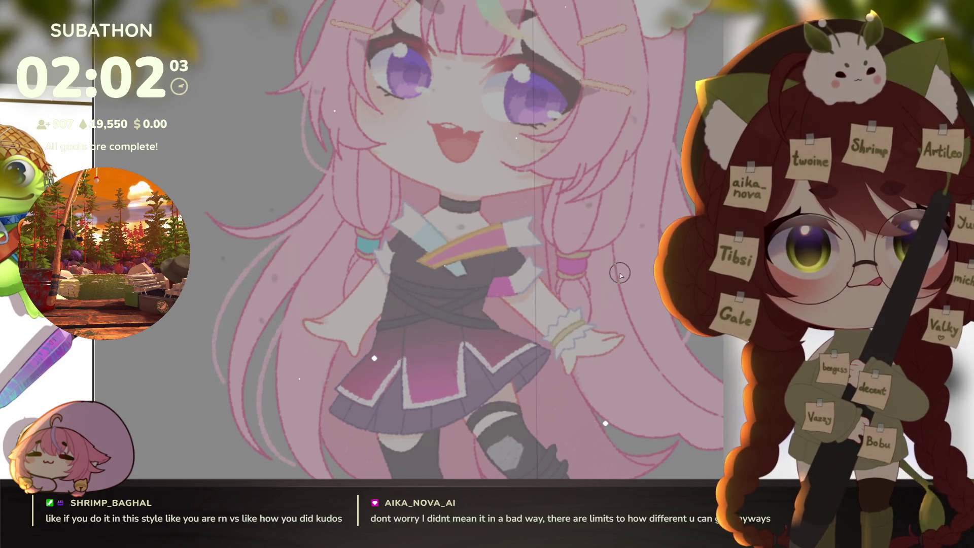
pyautogui.moveTo(595, 289)
pyautogui.mouseDown()
pyautogui.moveTo(637, 279)
pyautogui.moveTo(661, 348)
pyautogui.mouseUp()
pyautogui.hotkey('ctrl', 'z')
pyautogui.moveTo(593, 295); pyautogui.dragTo(674, 340)
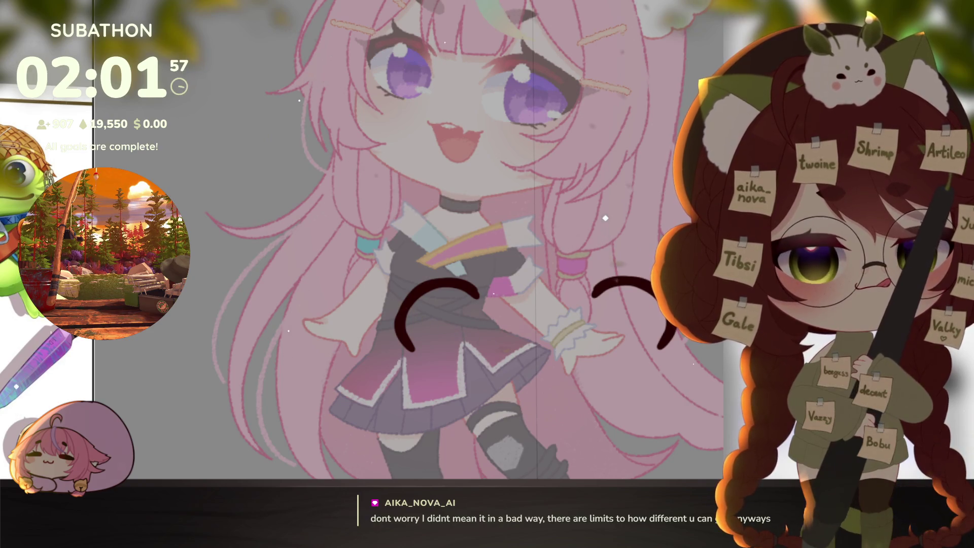
# Paint both eyes as round dark circles with red lower rims, discarding a purple glow pass
pyautogui.click(624, 325)
pyautogui.moveTo(626, 325); pyautogui.dragTo(617, 325)
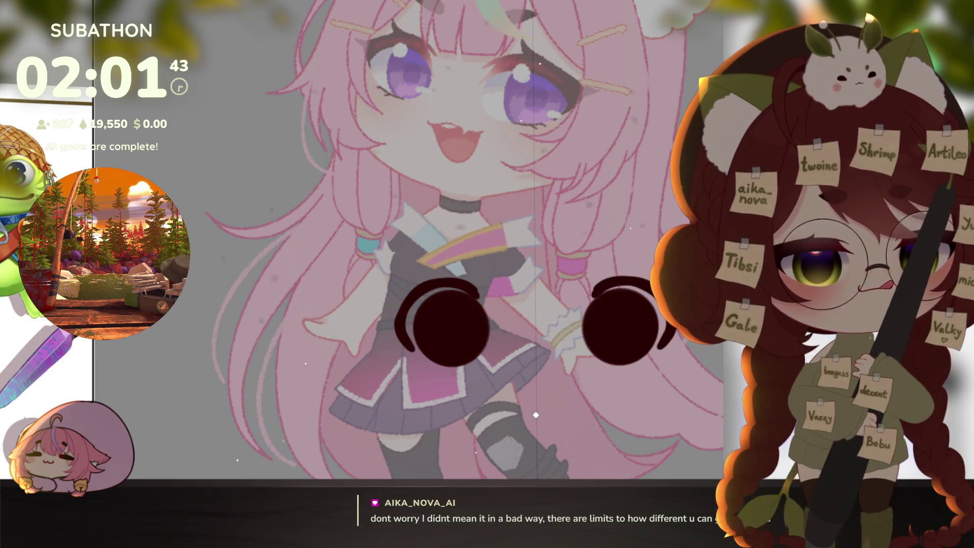
pyautogui.moveTo(593, 340)
pyautogui.mouseDown()
pyautogui.moveTo(604, 355)
pyautogui.moveTo(649, 347)
pyautogui.moveTo(658, 331)
pyautogui.mouseUp()
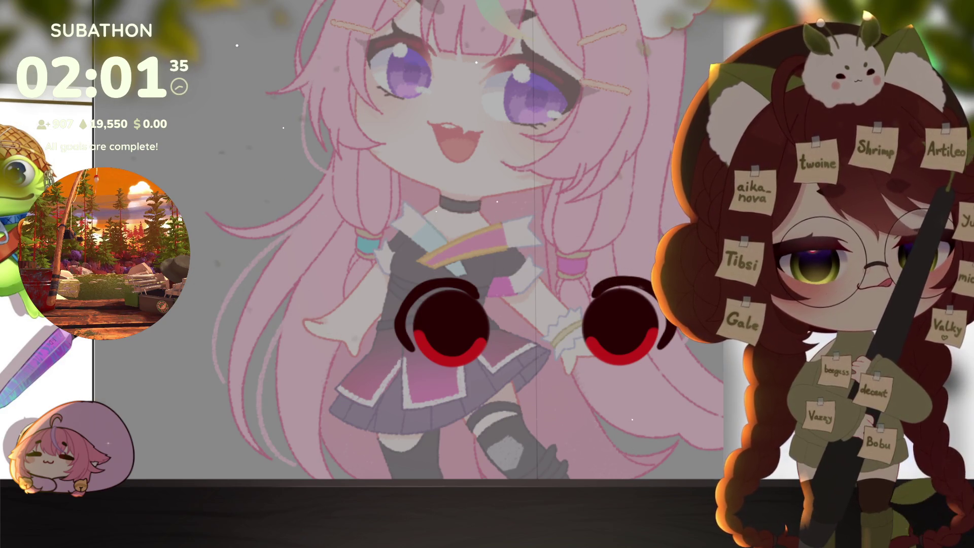
pyautogui.moveTo(622, 305)
pyautogui.mouseDown()
pyautogui.moveTo(627, 269)
pyautogui.moveTo(641, 274)
pyautogui.mouseUp()
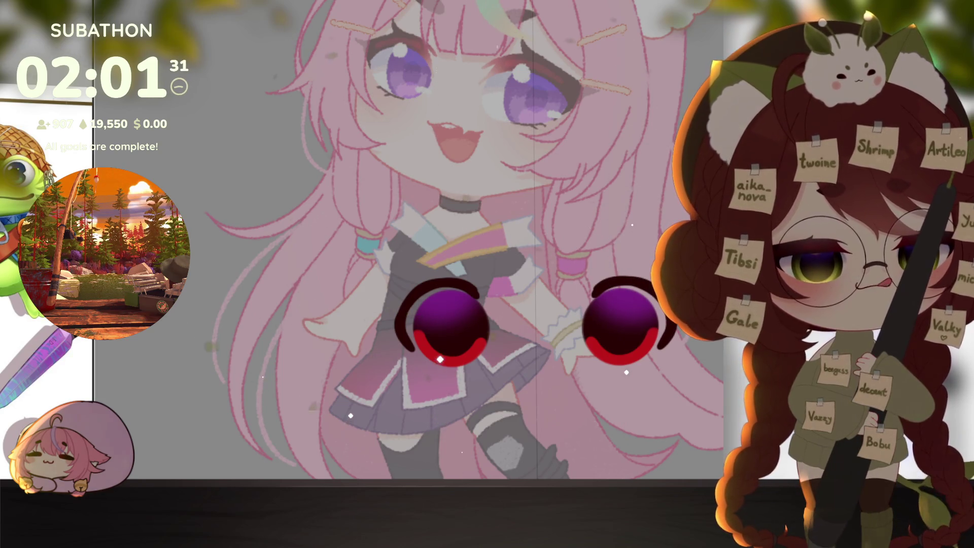
pyautogui.hotkey('ctrl', 'z')
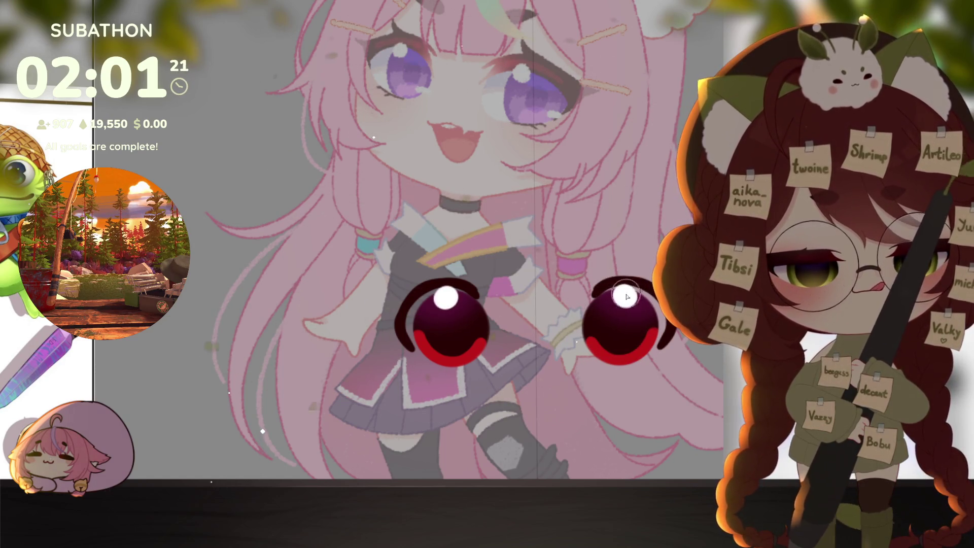
pyautogui.scroll(-2, 632, 294)
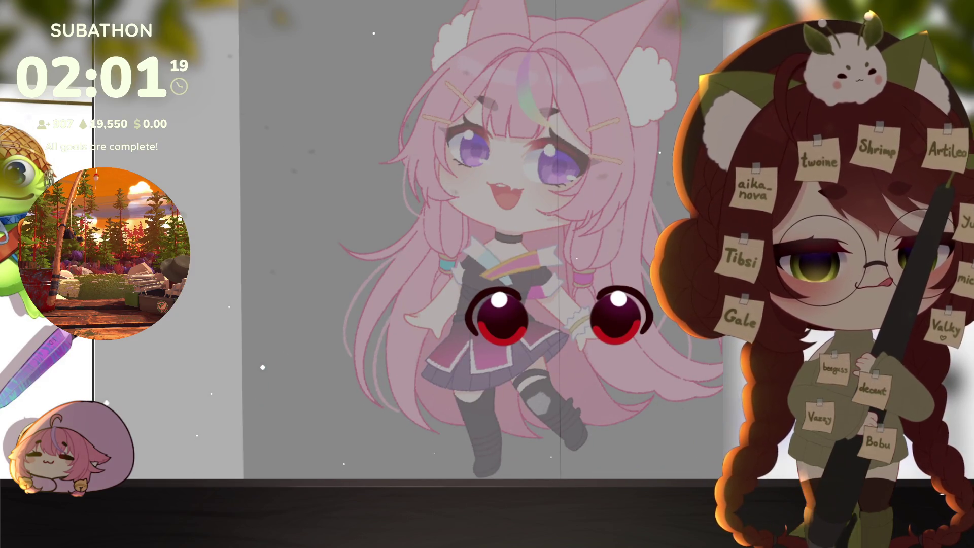
pyautogui.click(562, 349)
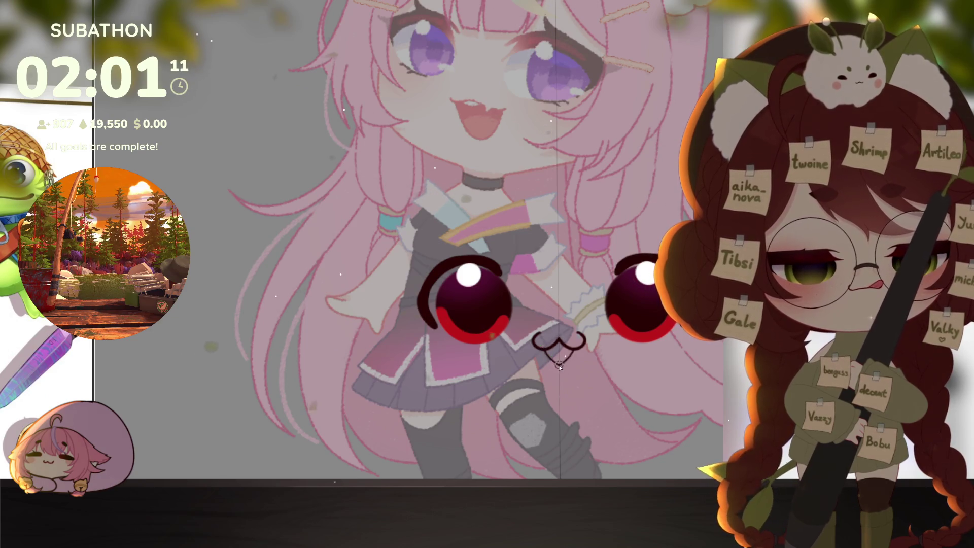
pyautogui.keyDown('alt'); pyautogui.click(584, 401); pyautogui.keyUp('alt')
pyautogui.click(558, 371)
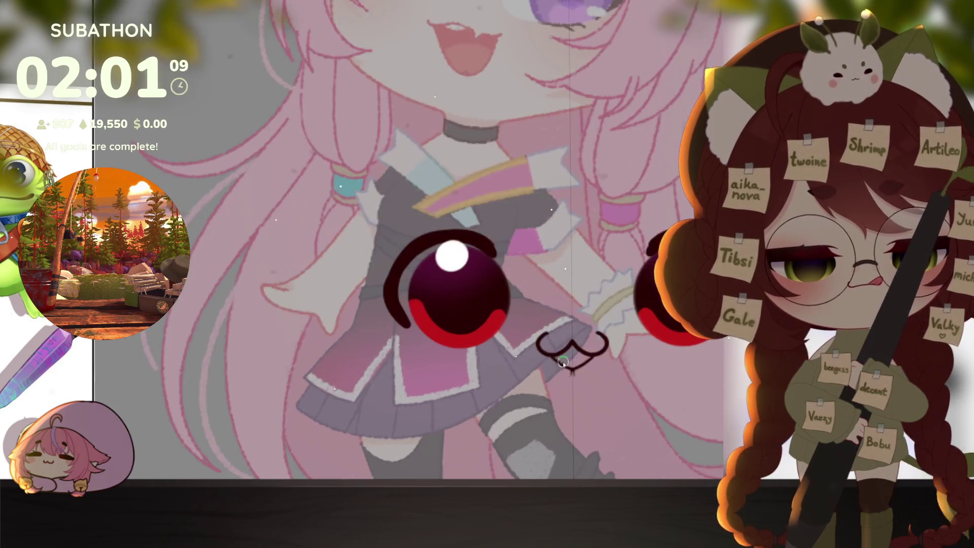
pyautogui.keyDown('alt'); pyautogui.click(570, 368); pyautogui.keyUp('alt')
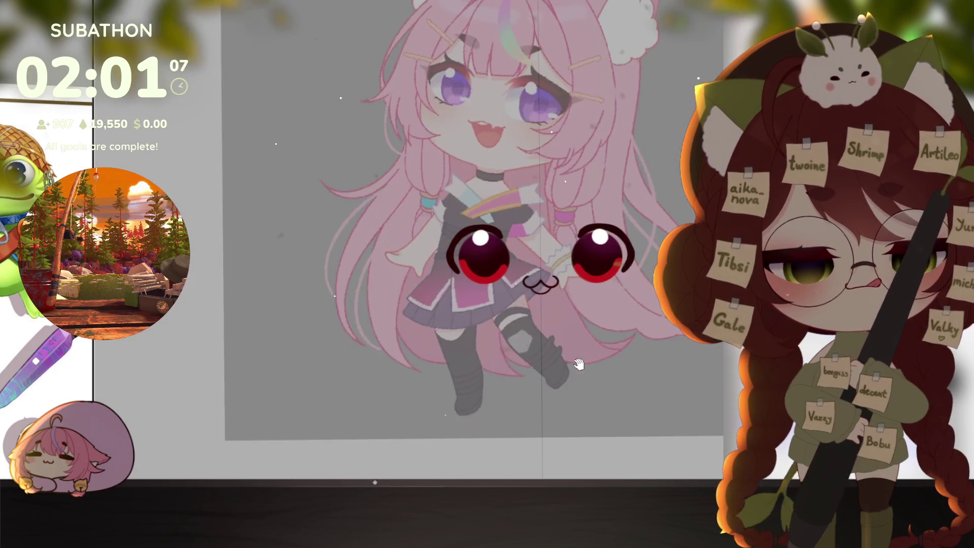
pyautogui.click(558, 241)
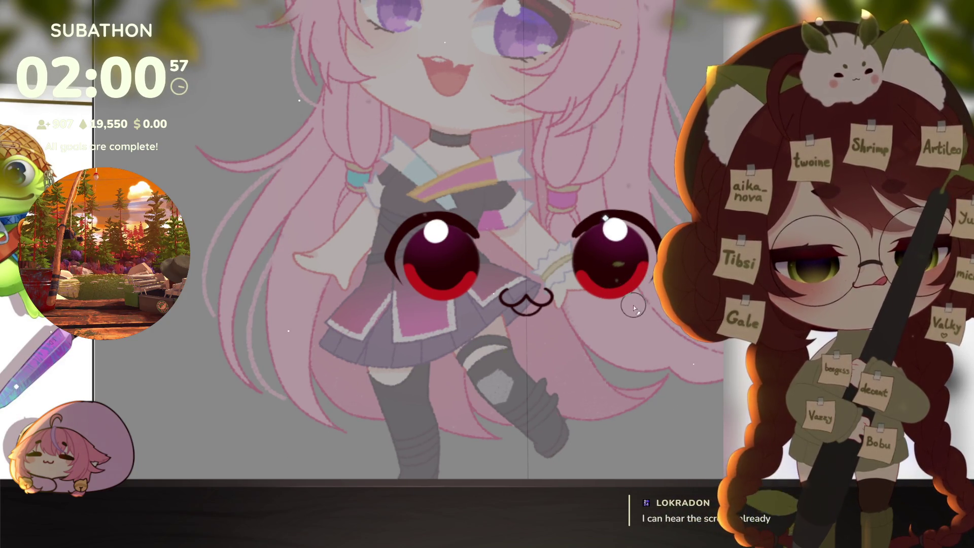
pyautogui.moveTo(646, 370); pyautogui.dragTo(606, 376)
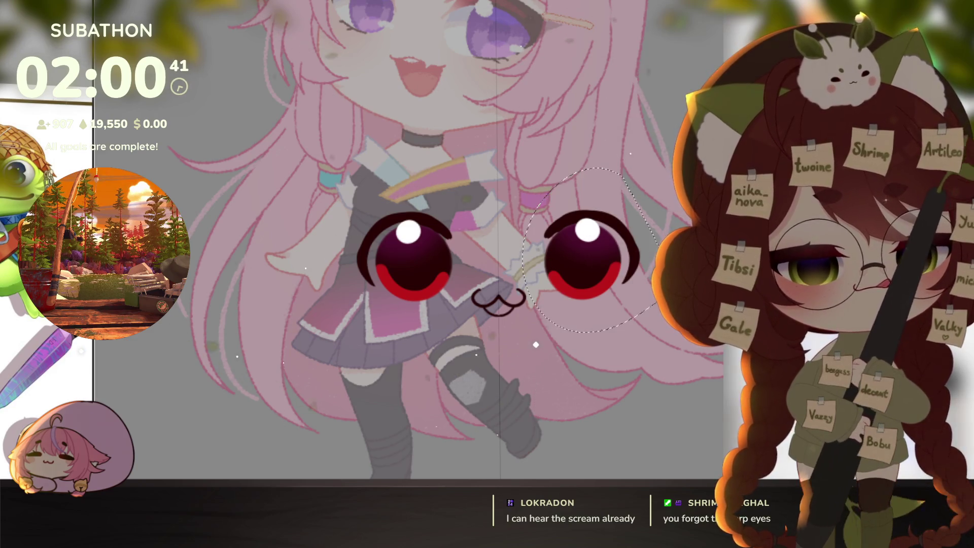
pyautogui.moveTo(536, 167); pyautogui.dragTo(666, 303)
# Nudge the right eye up and right, and shift the left eye outward to the left
pyautogui.hotkey('ctrl', 't')
pyautogui.moveTo(622, 267); pyautogui.dragTo(624, 260)
pyautogui.press('Return')
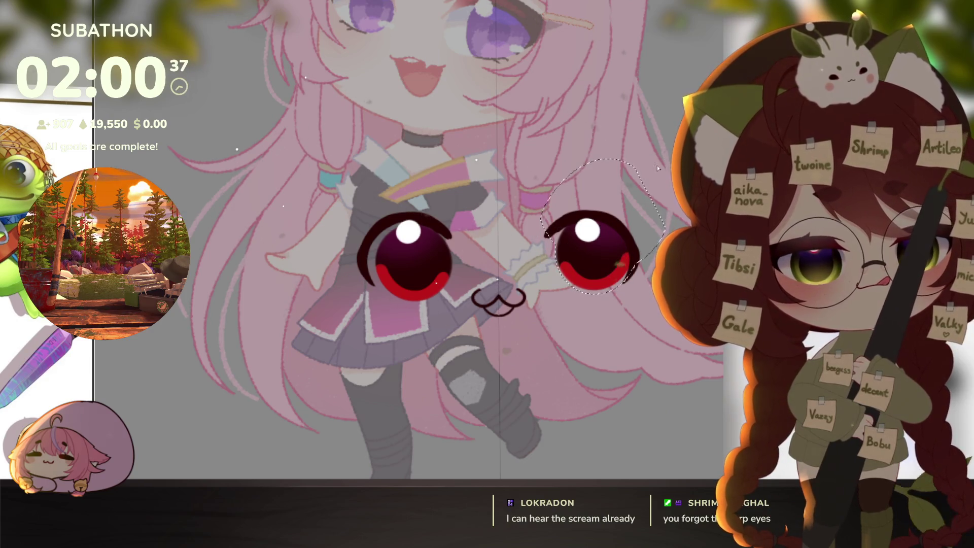
pyautogui.moveTo(343, 173); pyautogui.dragTo(475, 305)
pyautogui.hotkey('ctrl', 't')
pyautogui.moveTo(440, 263); pyautogui.dragTo(426, 265)
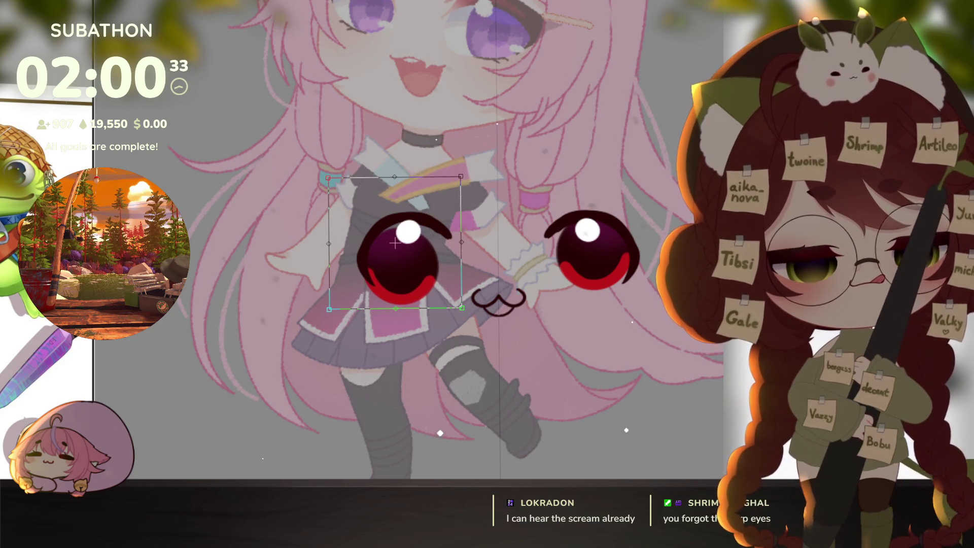
pyautogui.press('Return')
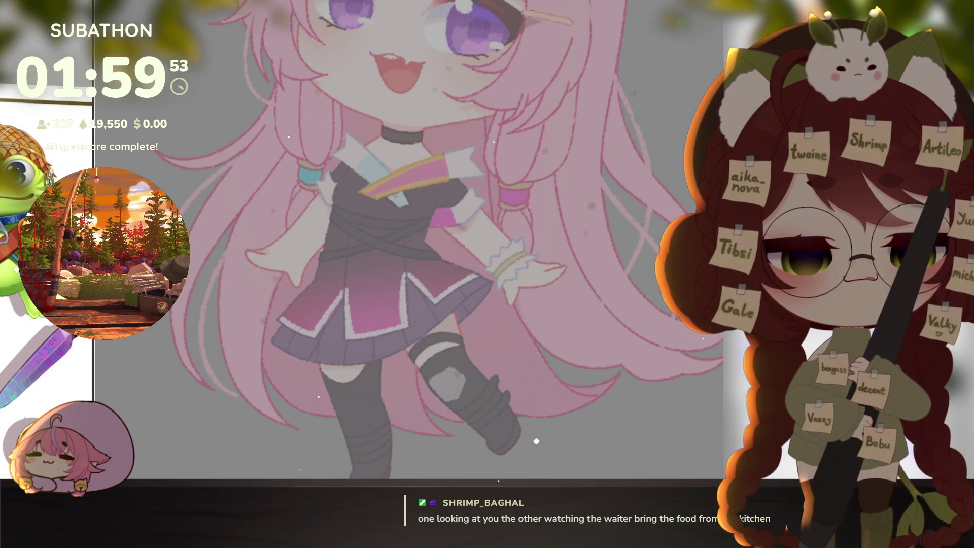
# Show the frog sketch again and add a goggle strap line and a band under the face
pyautogui.scroll(3, 612, 408)
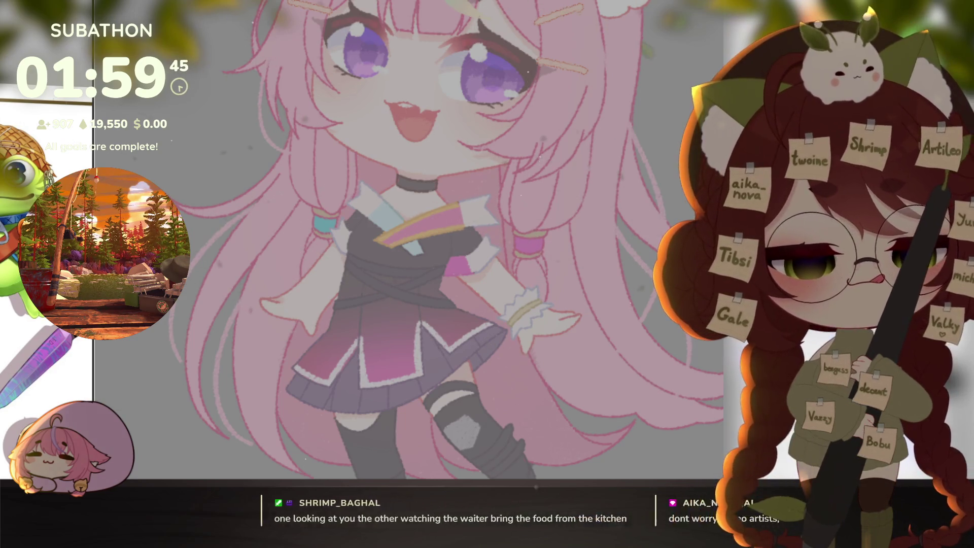
pyautogui.hotkey('ctrl', 'z')
pyautogui.moveTo(635, 411)
pyautogui.mouseDown()
pyautogui.moveTo(560, 359)
pyautogui.moveTo(548, 320)
pyautogui.mouseUp()
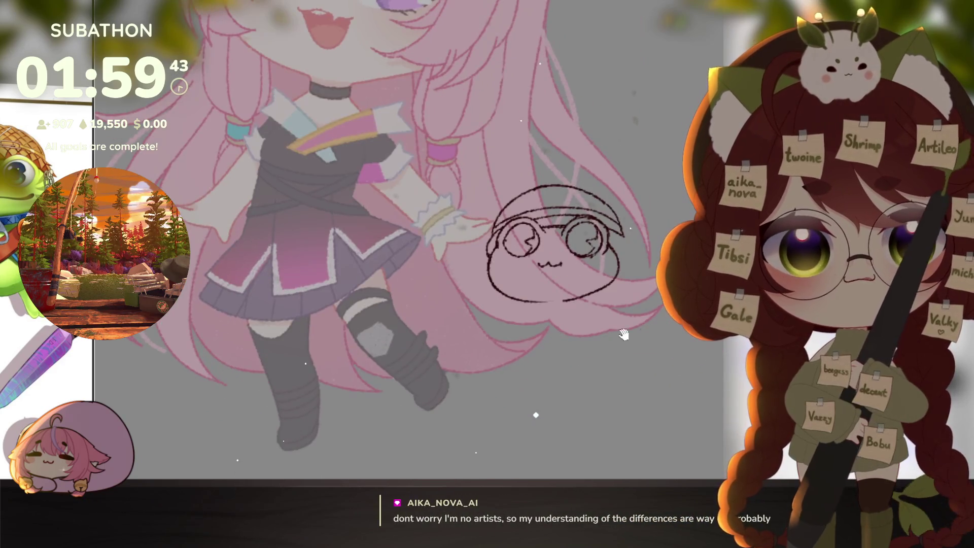
pyautogui.scroll(2, 548, 320)
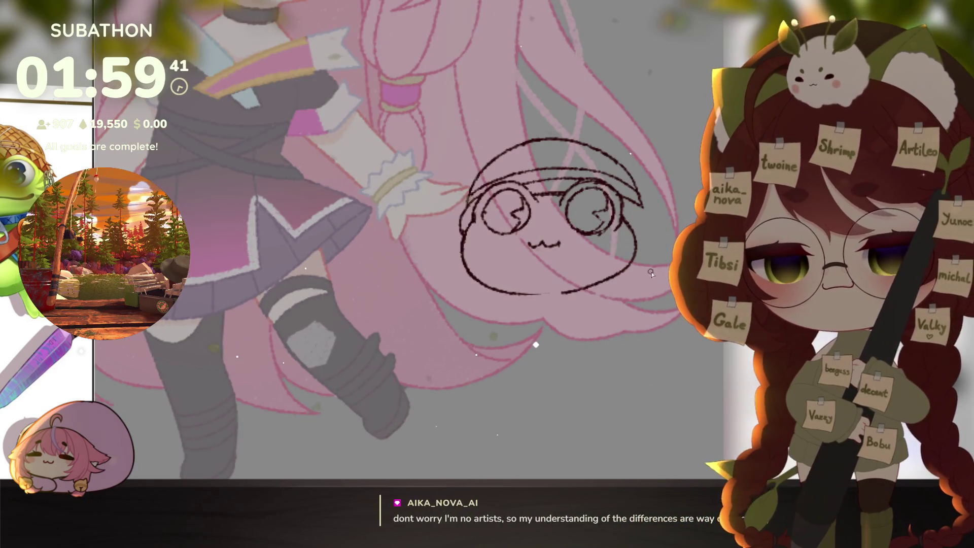
pyautogui.moveTo(628, 224); pyautogui.dragTo(662, 228)
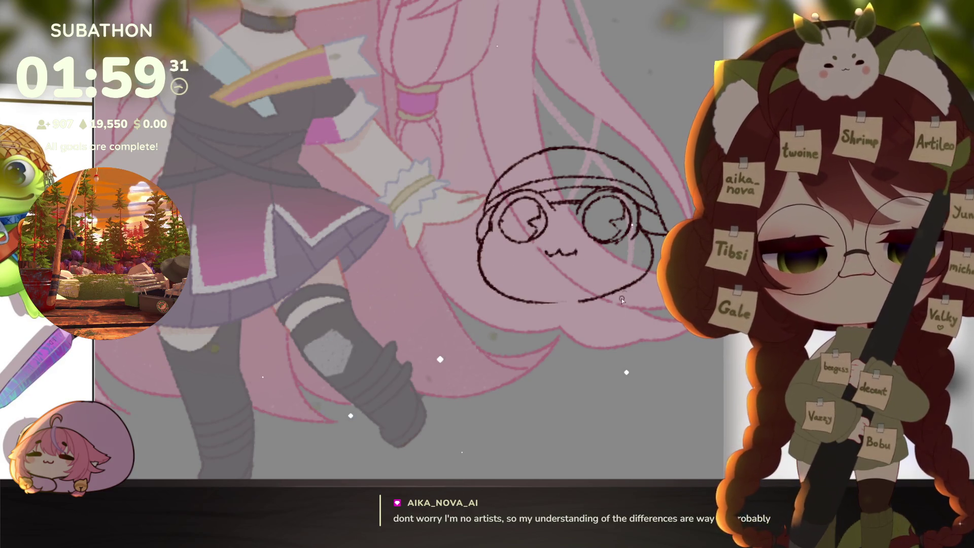
pyautogui.moveTo(512, 300)
pyautogui.mouseDown()
pyautogui.moveTo(595, 309)
pyautogui.moveTo(632, 294)
pyautogui.mouseUp()
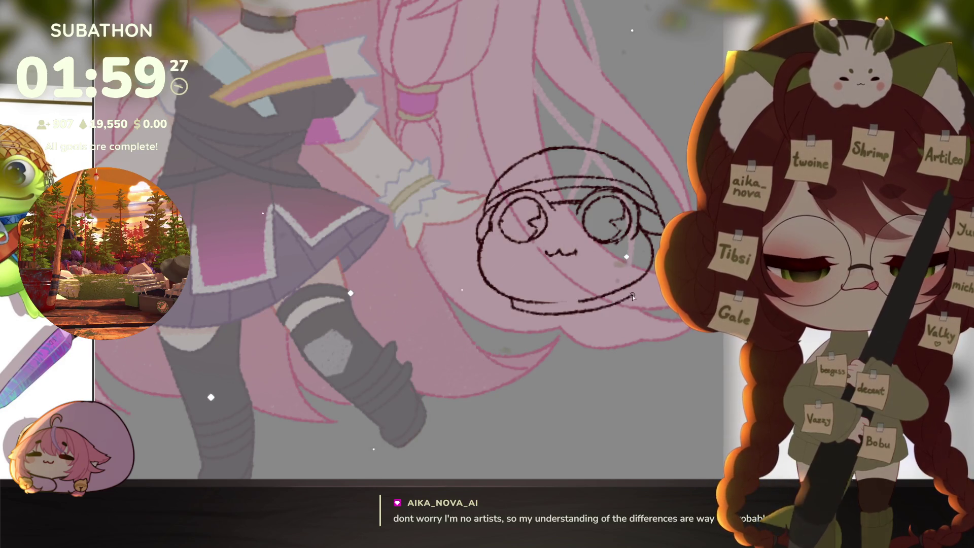
pyautogui.moveTo(627, 381); pyautogui.dragTo(630, 360)
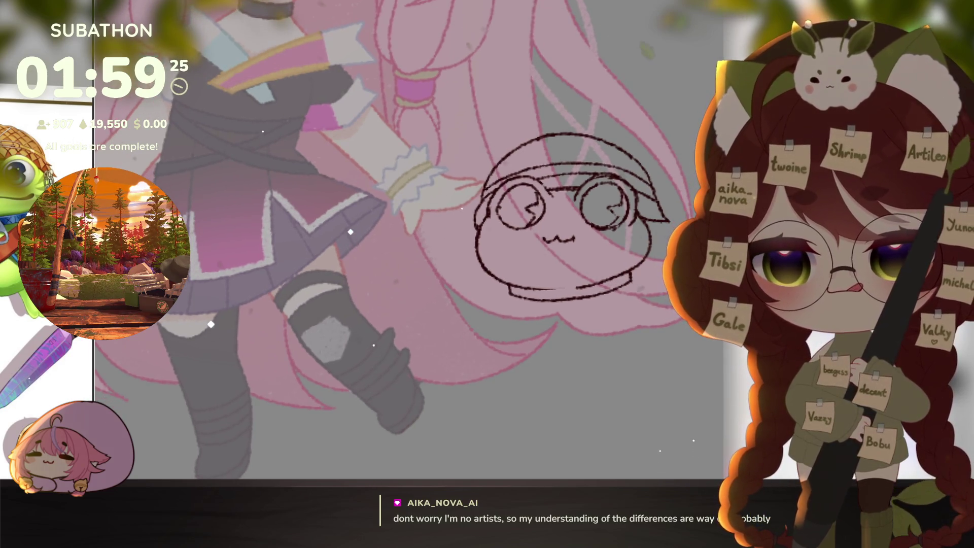
# Draw the frog's small curled left paw at the lower left
pyautogui.moveTo(598, 391); pyautogui.dragTo(595, 401)
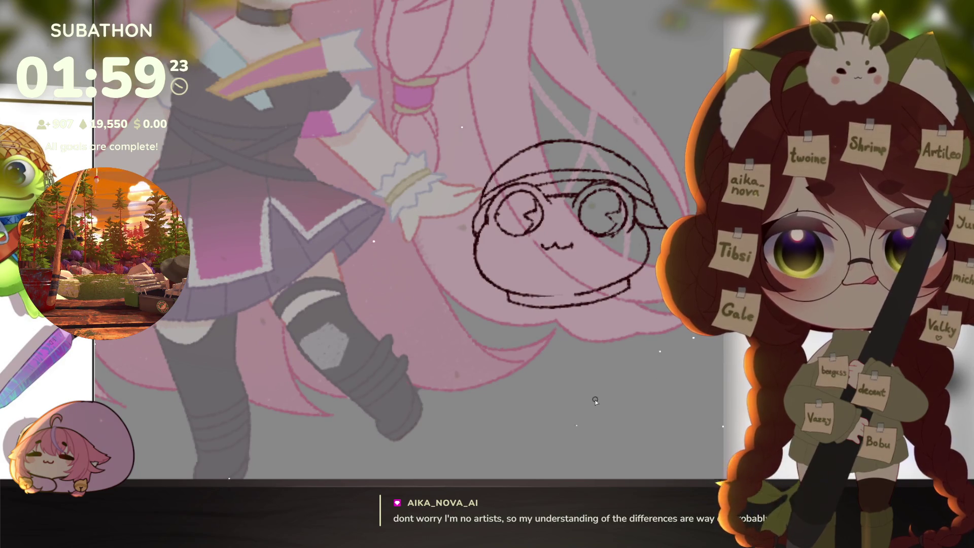
pyautogui.moveTo(596, 401)
pyautogui.mouseDown()
pyautogui.moveTo(570, 394)
pyautogui.moveTo(556, 343)
pyautogui.mouseUp()
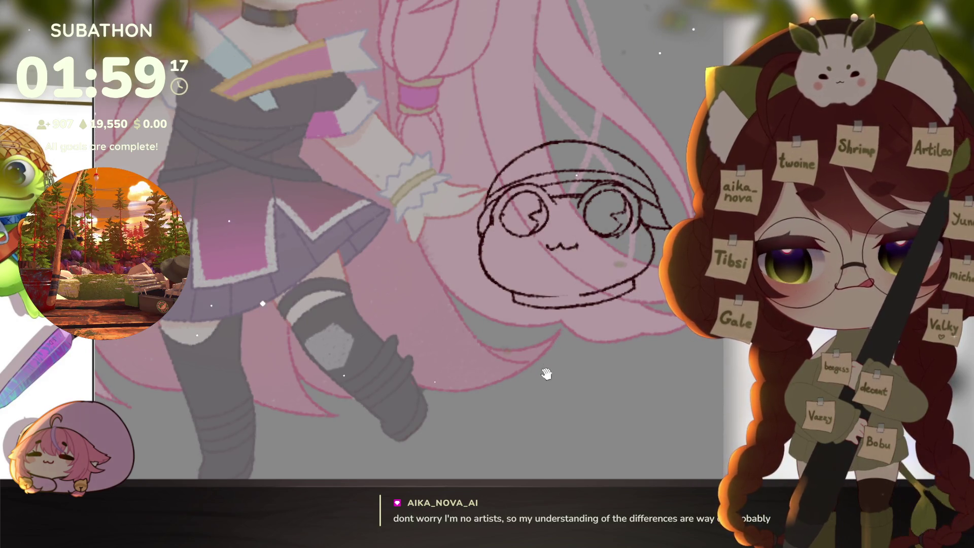
pyautogui.moveTo(546, 374); pyautogui.dragTo(539, 339)
pyautogui.moveTo(563, 394); pyautogui.dragTo(581, 392)
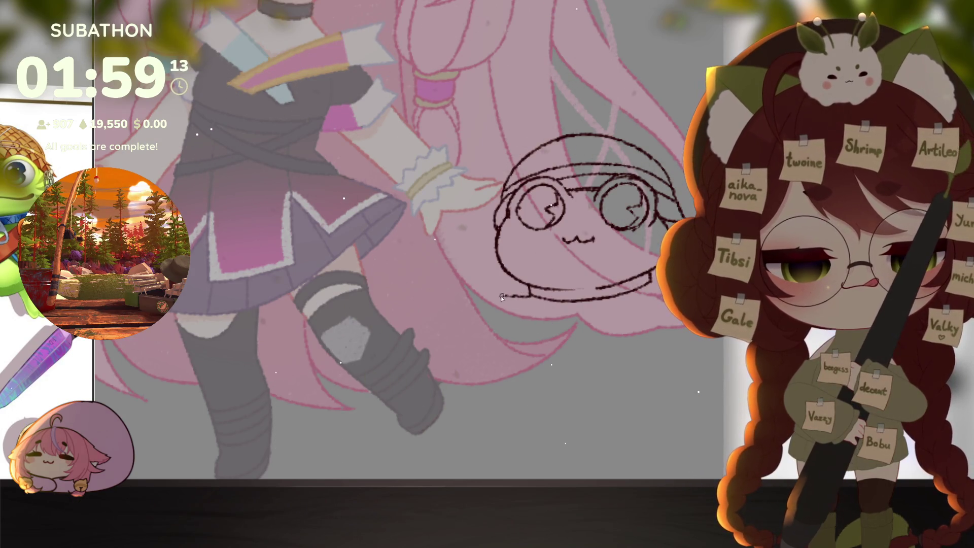
pyautogui.moveTo(474, 309); pyautogui.dragTo(507, 317)
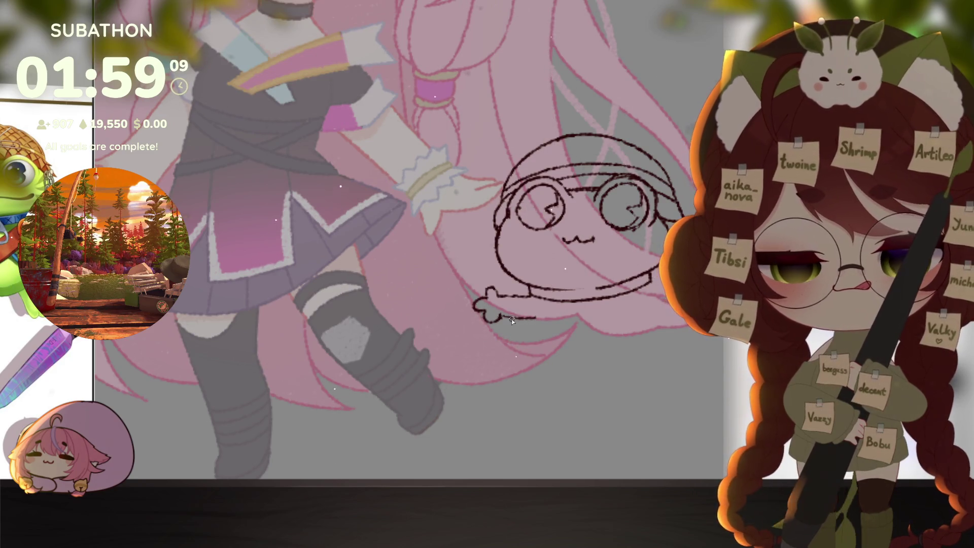
pyautogui.moveTo(634, 349); pyautogui.dragTo(575, 345)
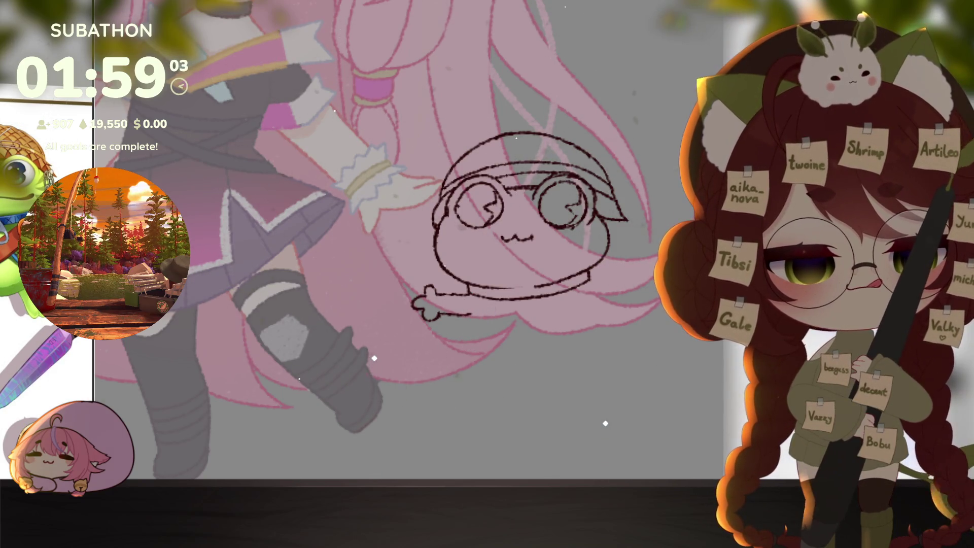
# Draw the frog's left body side and toed foot, then mirror a copy onto the right side
pyautogui.moveTo(468, 321)
pyautogui.mouseDown()
pyautogui.moveTo(464, 350)
pyautogui.moveTo(496, 397)
pyautogui.mouseUp()
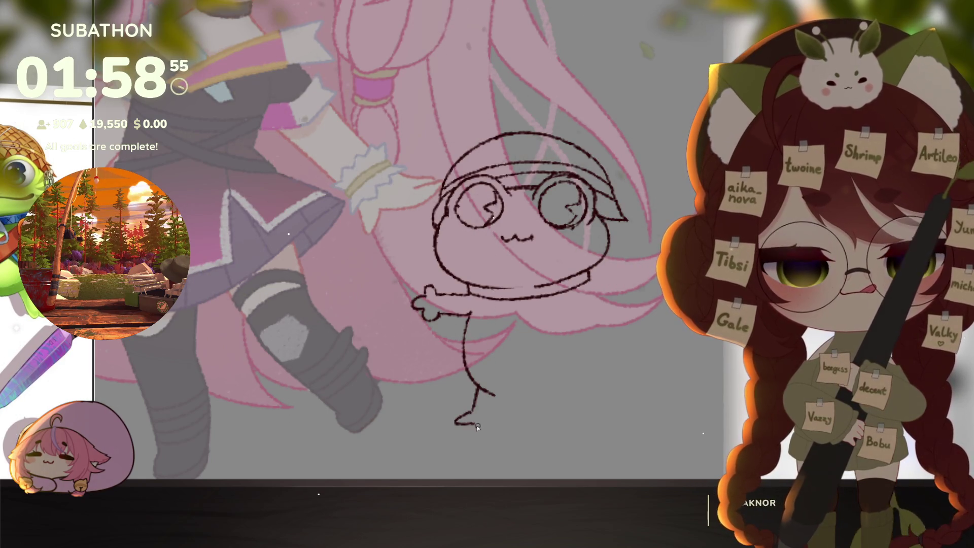
pyautogui.moveTo(470, 427)
pyautogui.mouseDown()
pyautogui.moveTo(500, 432)
pyautogui.moveTo(506, 399)
pyautogui.moveTo(495, 398)
pyautogui.moveTo(547, 391)
pyautogui.mouseUp()
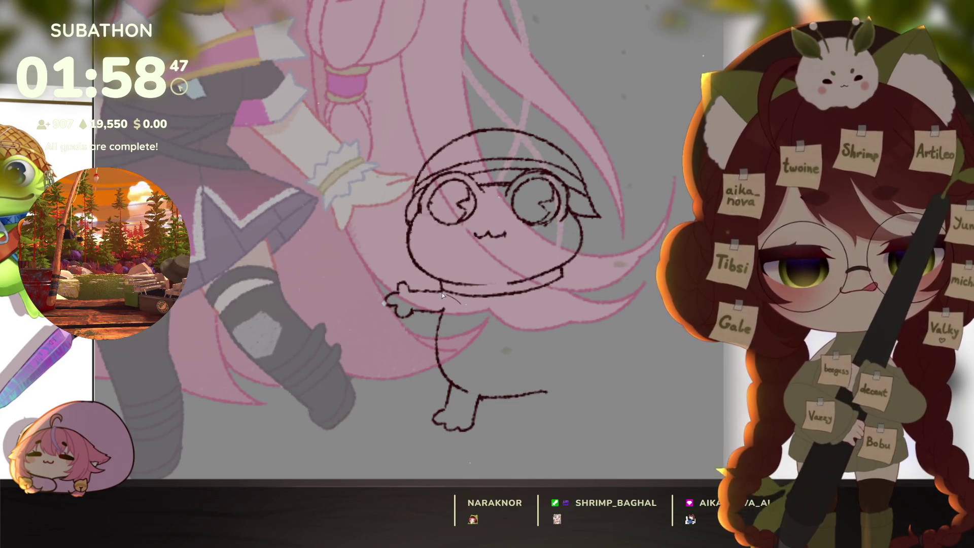
pyautogui.moveTo(443, 296); pyautogui.dragTo(448, 469)
pyautogui.moveTo(523, 432); pyautogui.dragTo(528, 430)
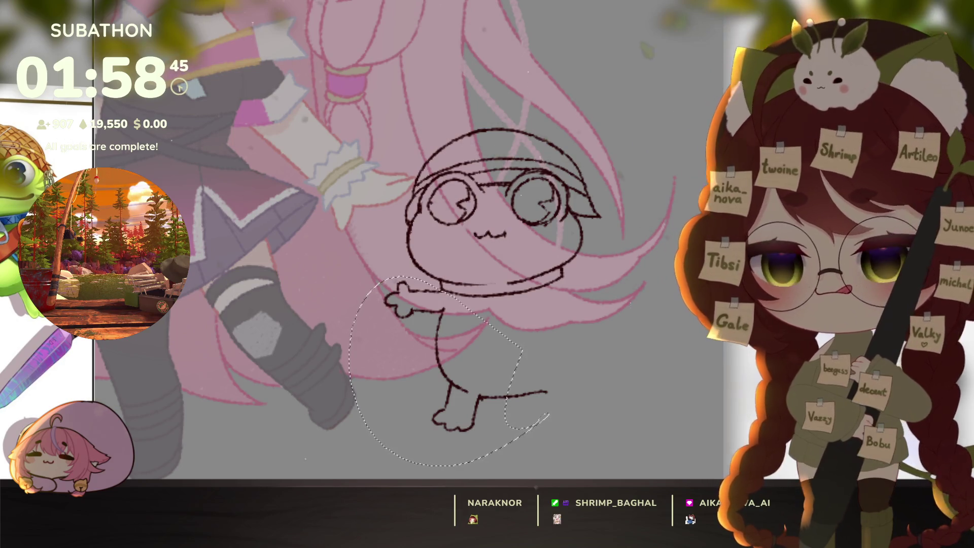
pyautogui.hotkey('ctrl', 'c')
pyautogui.hotkey('ctrl', 'v')
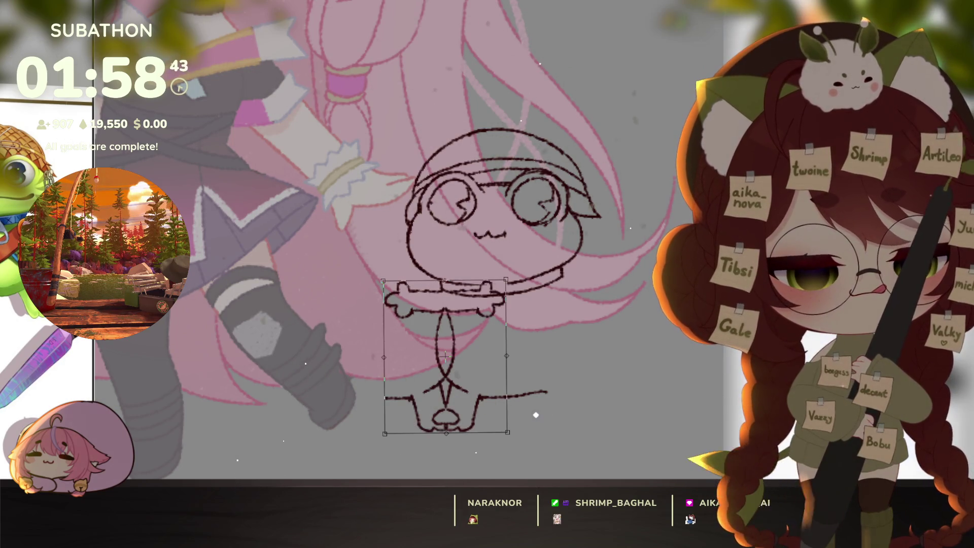
pyautogui.press('h')
pyautogui.moveTo(505, 348)
pyautogui.mouseDown()
pyautogui.moveTo(585, 346)
pyautogui.moveTo(571, 351)
pyautogui.mouseUp()
pyautogui.moveTo(643, 269); pyautogui.dragTo(640, 267)
pyautogui.press('Return')
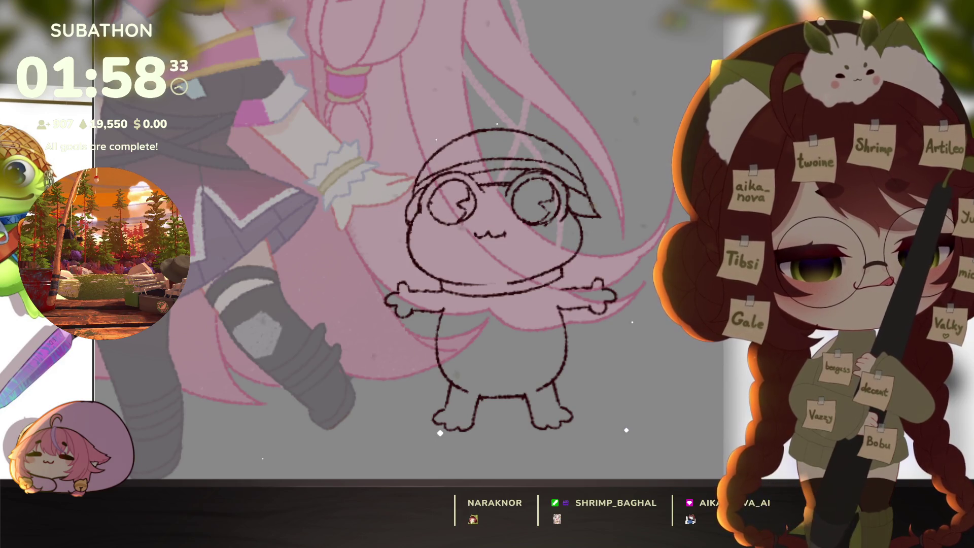
pyautogui.moveTo(588, 373)
pyautogui.mouseDown()
pyautogui.moveTo(554, 321)
pyautogui.moveTo(642, 374)
pyautogui.moveTo(653, 328)
pyautogui.mouseUp()
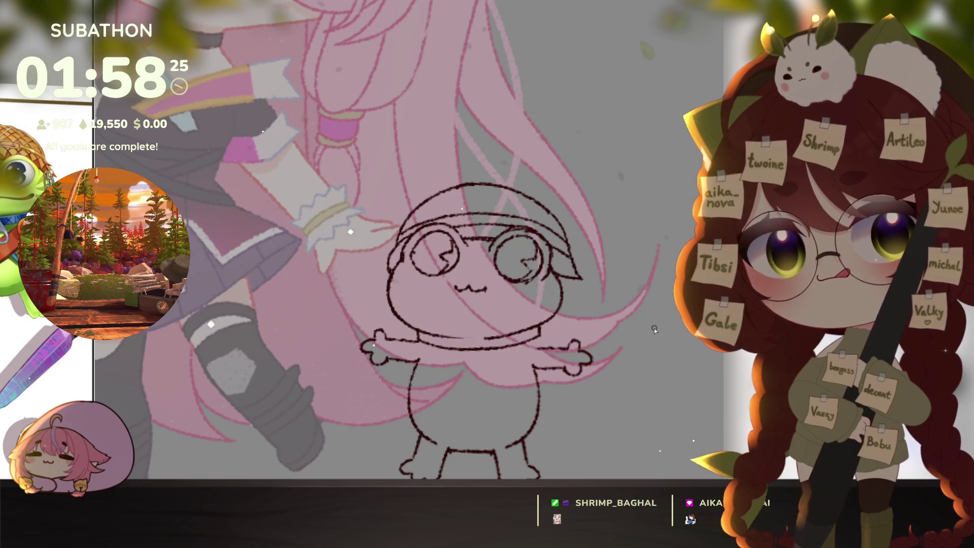
# Draw two parallel diagonal lines across the frog's body, from its right shoulder toward its left hip
pyautogui.moveTo(602, 413)
pyautogui.mouseDown()
pyautogui.moveTo(615, 397)
pyautogui.moveTo(613, 373)
pyautogui.mouseUp()
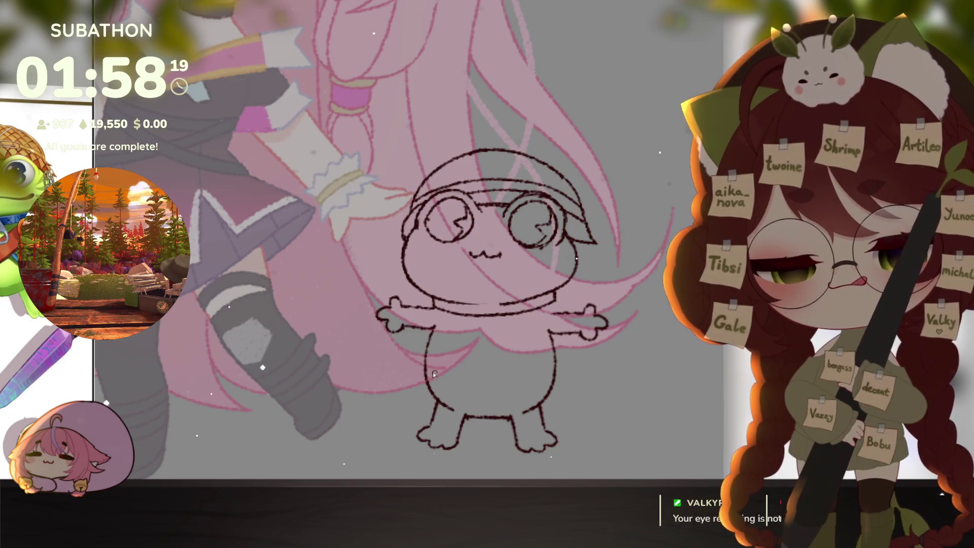
pyautogui.moveTo(423, 380); pyautogui.dragTo(518, 316)
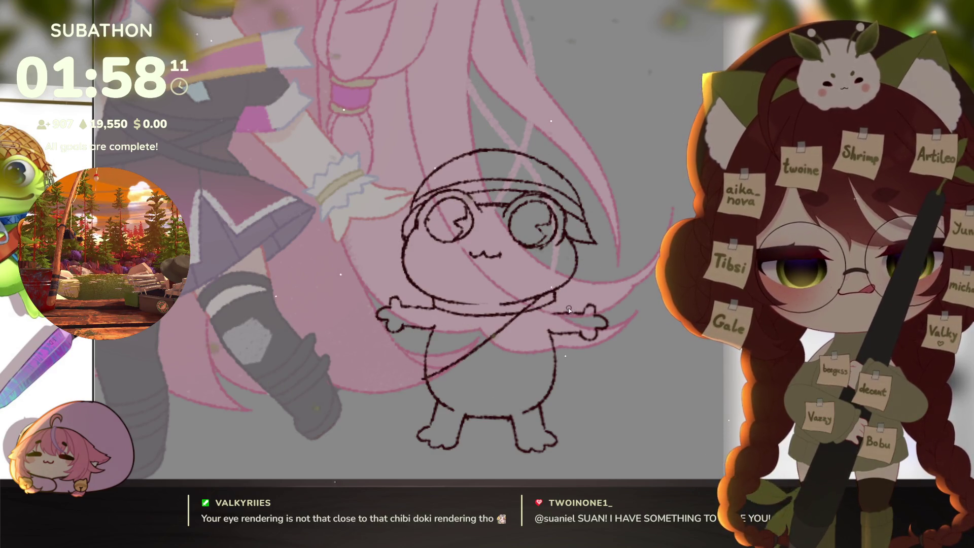
pyautogui.moveTo(567, 310); pyautogui.dragTo(435, 404)
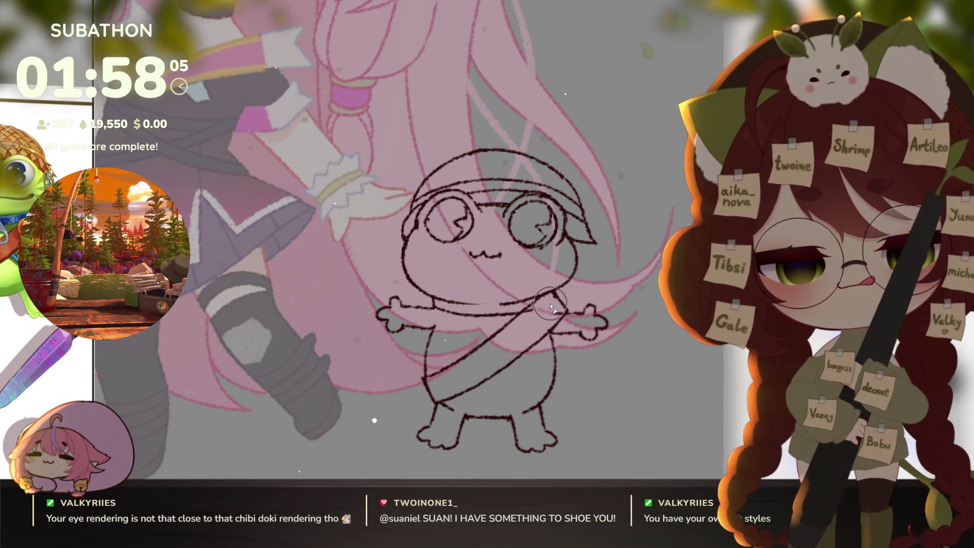
pyautogui.moveTo(550, 305); pyautogui.dragTo(562, 363)
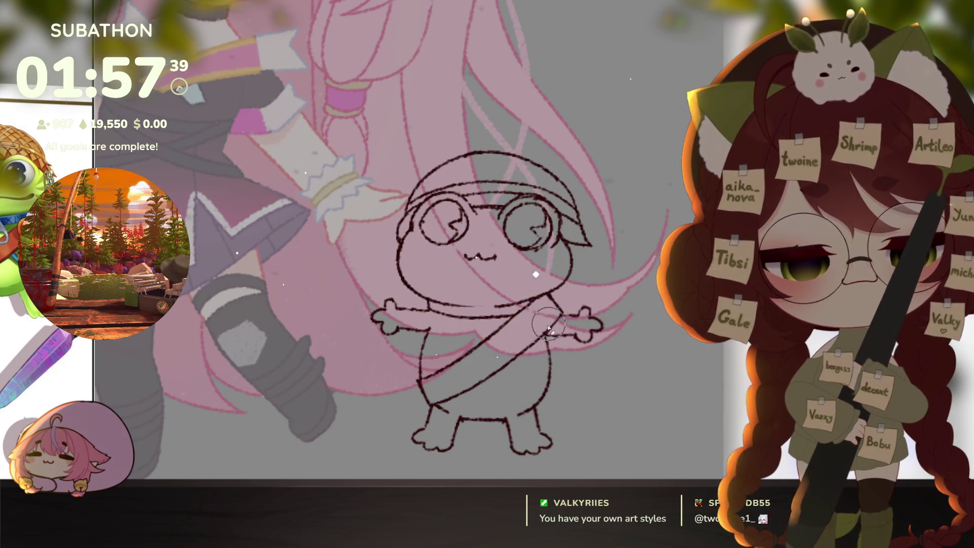
pyautogui.moveTo(522, 372); pyautogui.dragTo(553, 347)
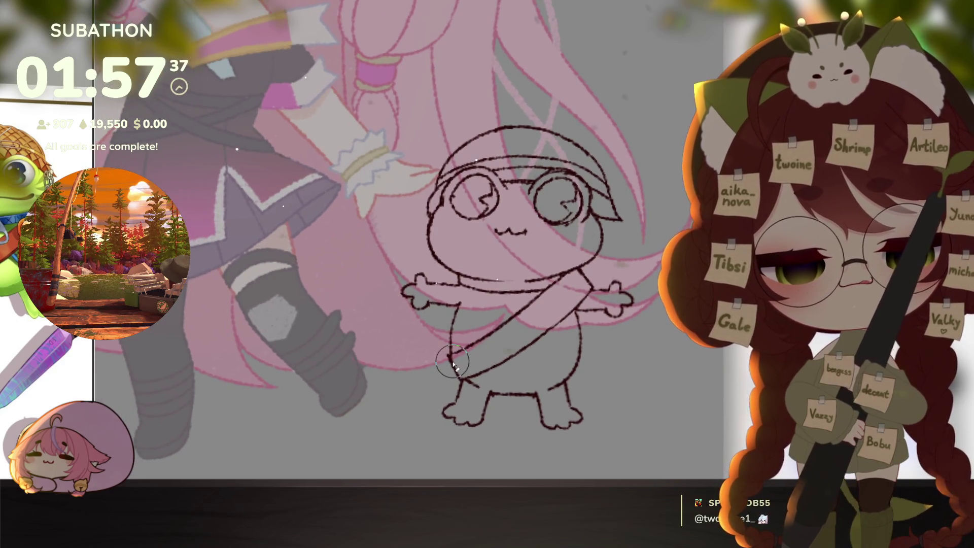
pyautogui.moveTo(659, 406)
pyautogui.mouseDown()
pyautogui.moveTo(646, 420)
pyautogui.moveTo(662, 414)
pyautogui.mouseUp()
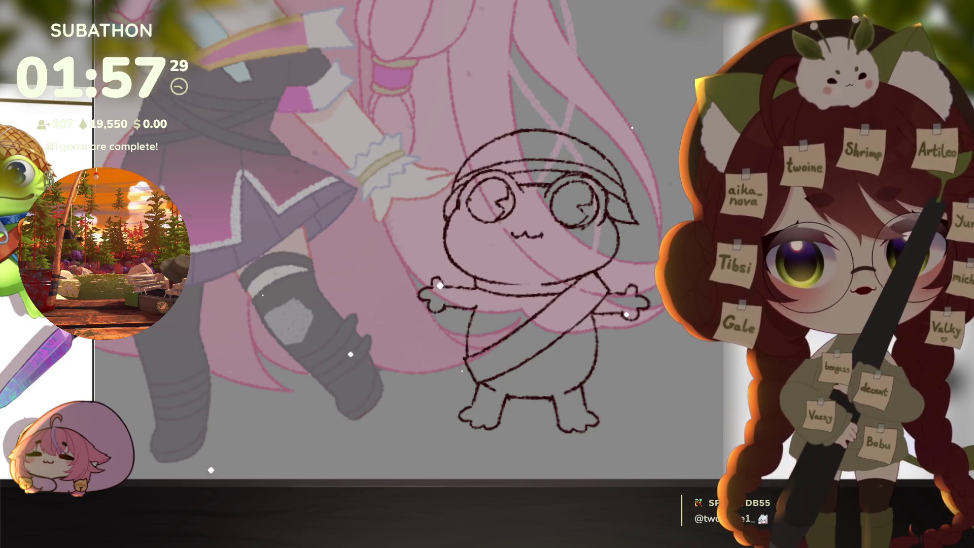
pyautogui.keyDown('alt'); pyautogui.click(628, 367); pyautogui.keyUp('alt')
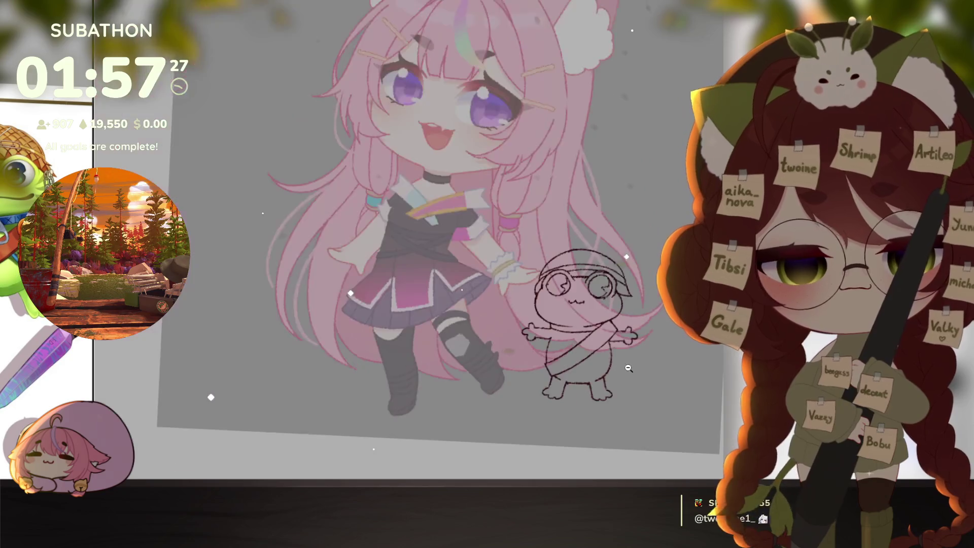
pyautogui.click(628, 367)
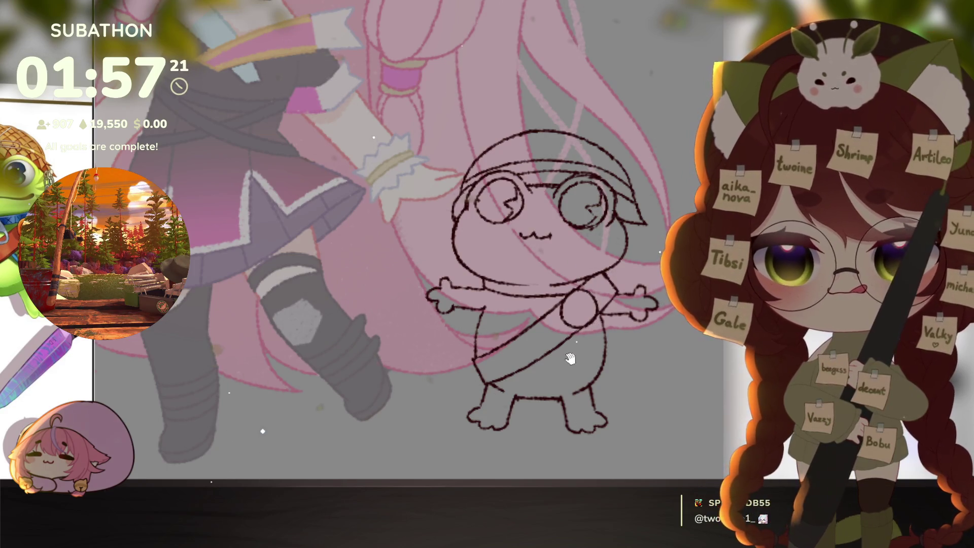
# Redraw the sash's upper edge and right end, hatch it, and add a small loop atop the stem
pyautogui.moveTo(577, 304); pyautogui.dragTo(581, 309)
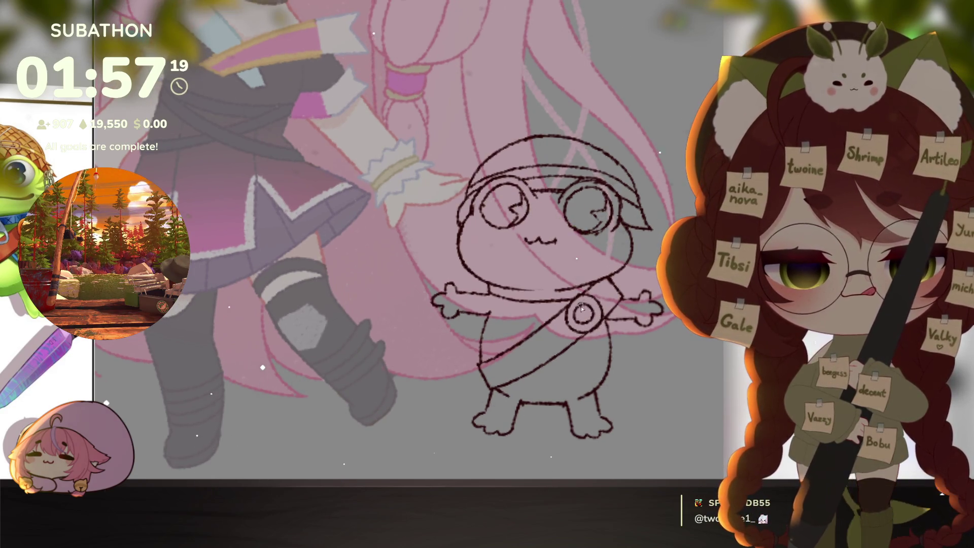
pyautogui.moveTo(576, 339); pyautogui.dragTo(602, 326)
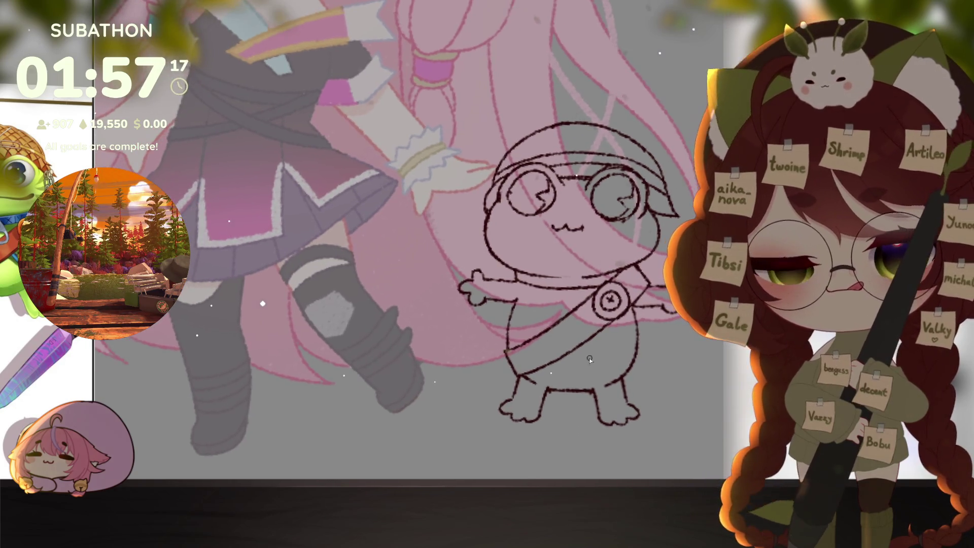
pyautogui.moveTo(518, 358); pyautogui.dragTo(562, 335)
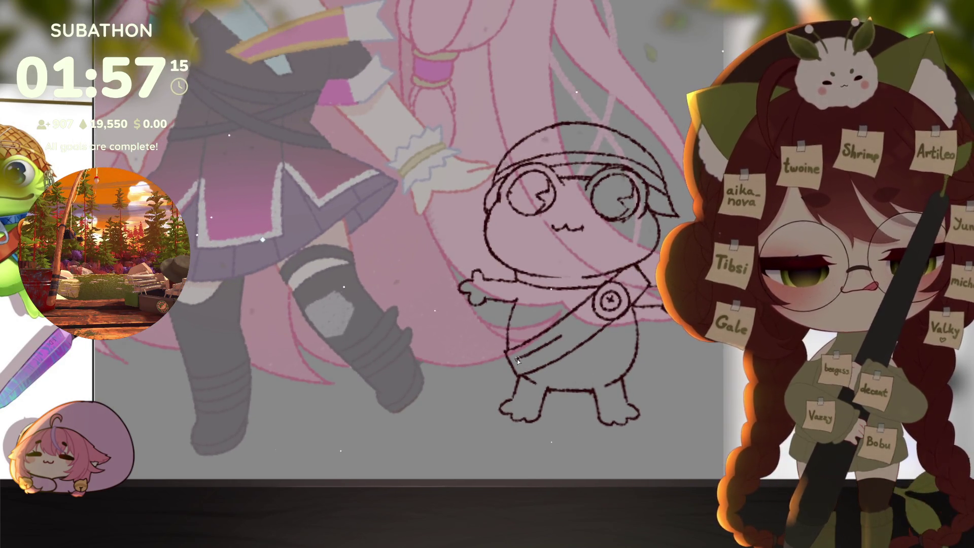
pyautogui.moveTo(561, 339)
pyautogui.mouseDown()
pyautogui.moveTo(568, 351)
pyautogui.moveTo(552, 340)
pyautogui.moveTo(565, 368)
pyautogui.mouseUp()
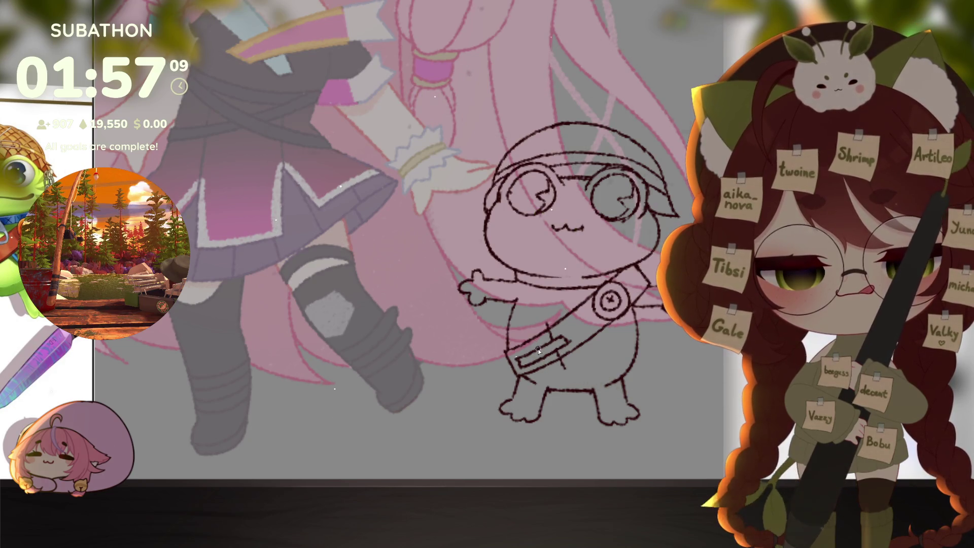
pyautogui.moveTo(530, 332)
pyautogui.mouseDown()
pyautogui.moveTo(543, 378)
pyautogui.moveTo(525, 361)
pyautogui.mouseUp()
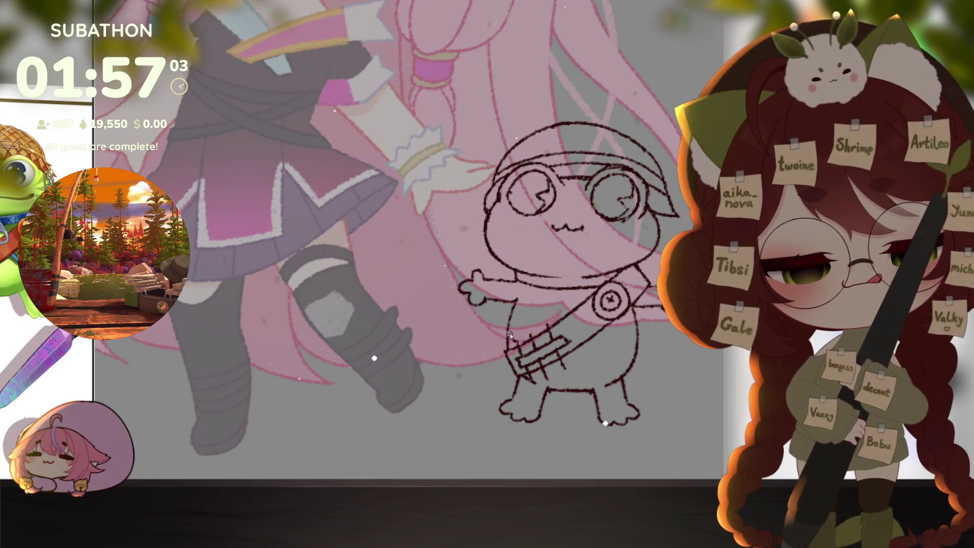
pyautogui.moveTo(530, 334); pyautogui.dragTo(531, 325)
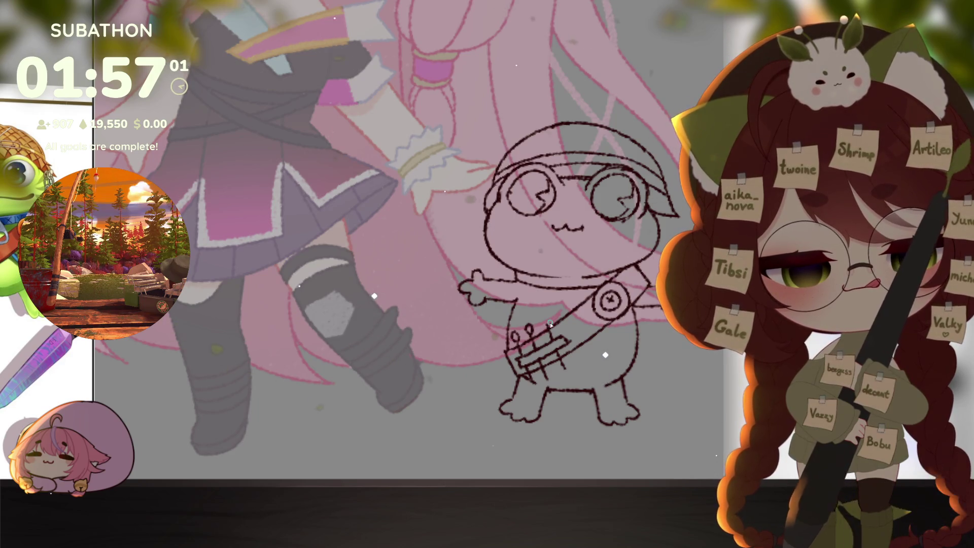
pyautogui.scroll(1, 584, 350)
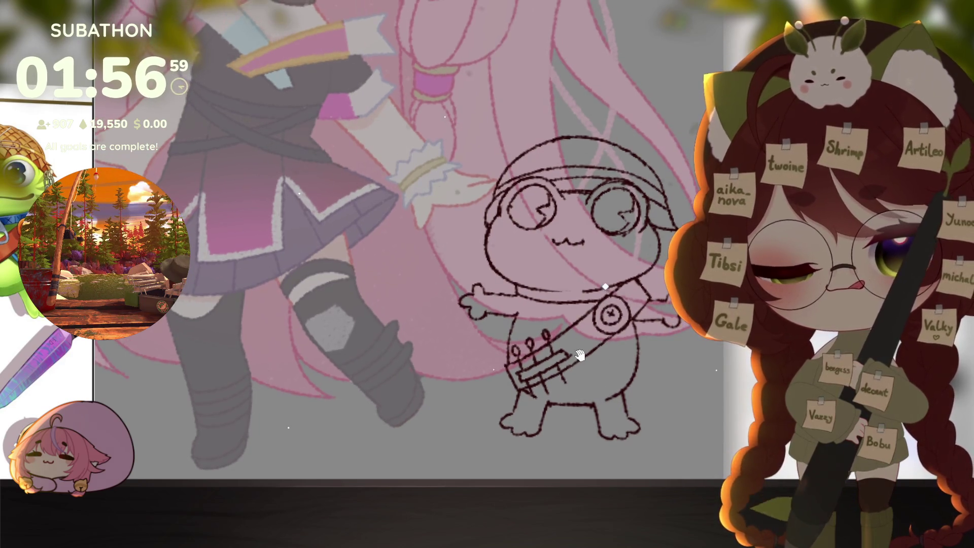
# Erase the strap lines at the frog's shoulder and fit the whole illustration in view
pyautogui.moveTo(622, 355)
pyautogui.mouseDown()
pyautogui.moveTo(594, 380)
pyautogui.moveTo(598, 370)
pyautogui.moveTo(591, 396)
pyautogui.mouseUp()
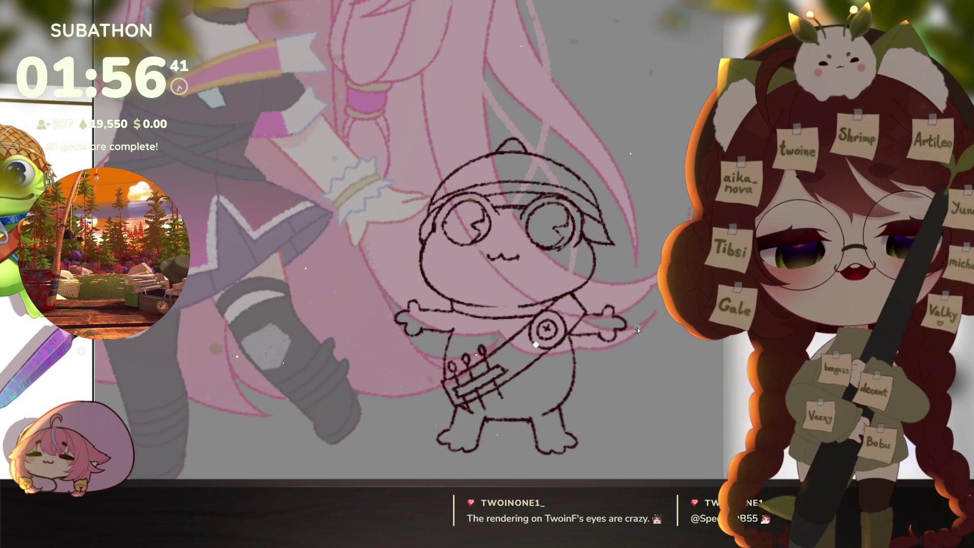
pyautogui.moveTo(616, 362); pyautogui.dragTo(630, 383)
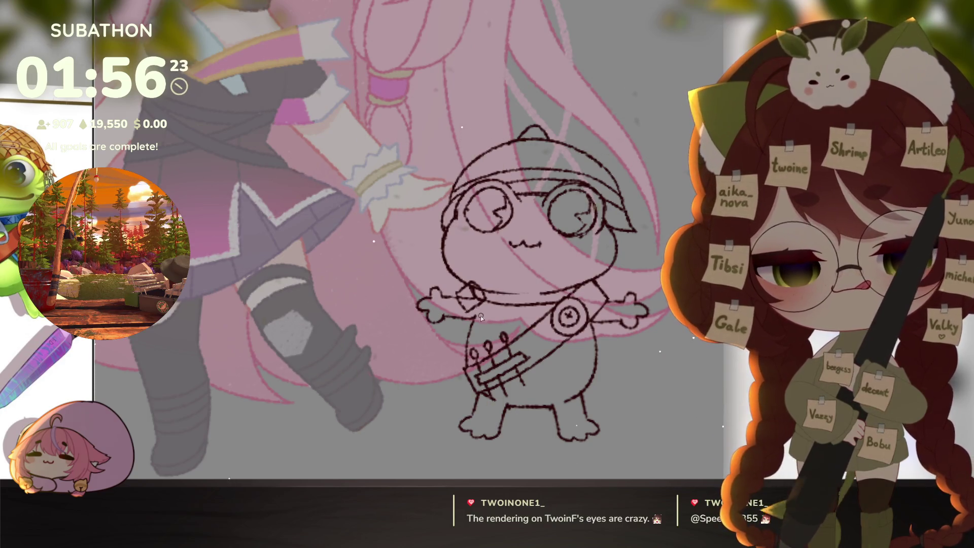
pyautogui.press('e')
pyautogui.moveTo(479, 307); pyautogui.dragTo(475, 304)
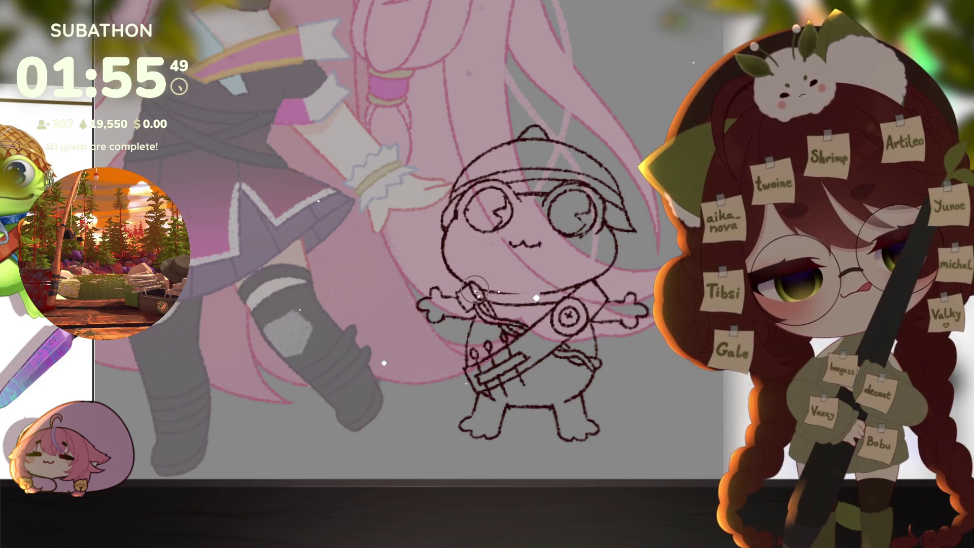
pyautogui.hotkey('ctrl', '0')
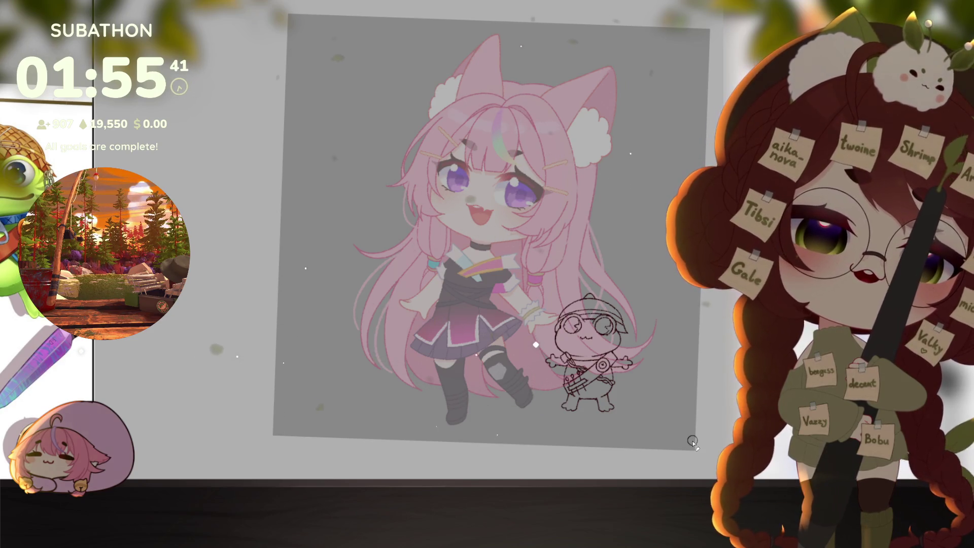
# Zoom in on the frog's head to add strap detail beside the helmet, then zoom back out
pyautogui.scroll(2, 631, 399)
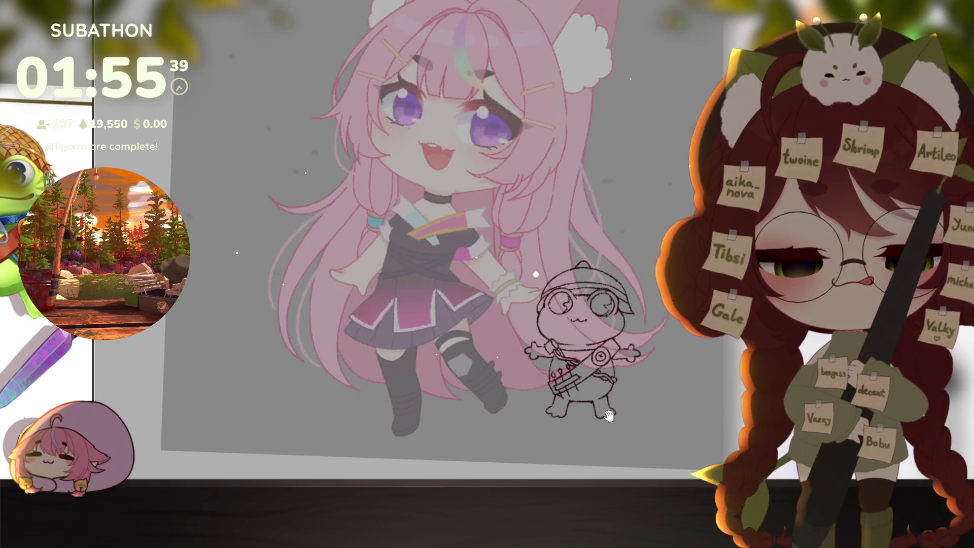
pyautogui.scroll(2, 630, 399)
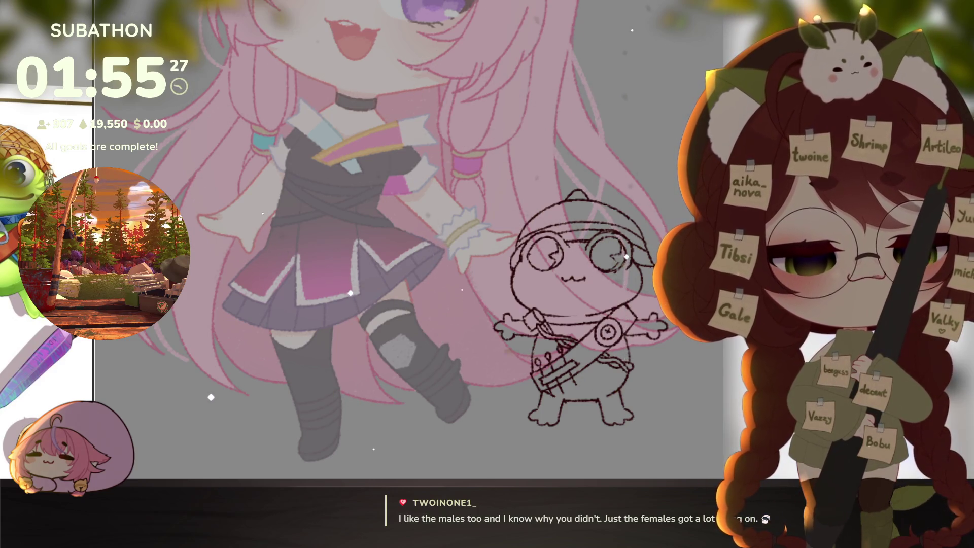
pyautogui.scroll(2, 603, 276)
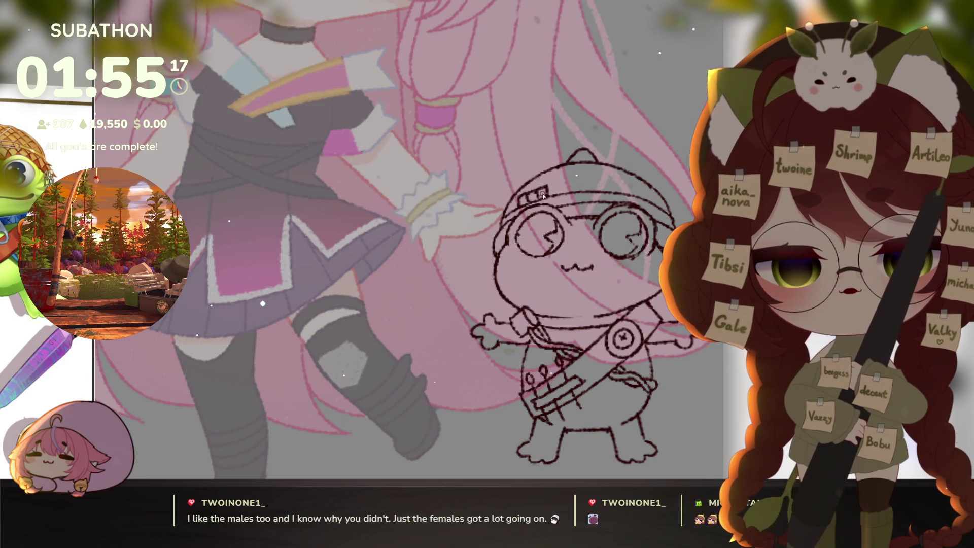
pyautogui.scroll(-1, 596, 406)
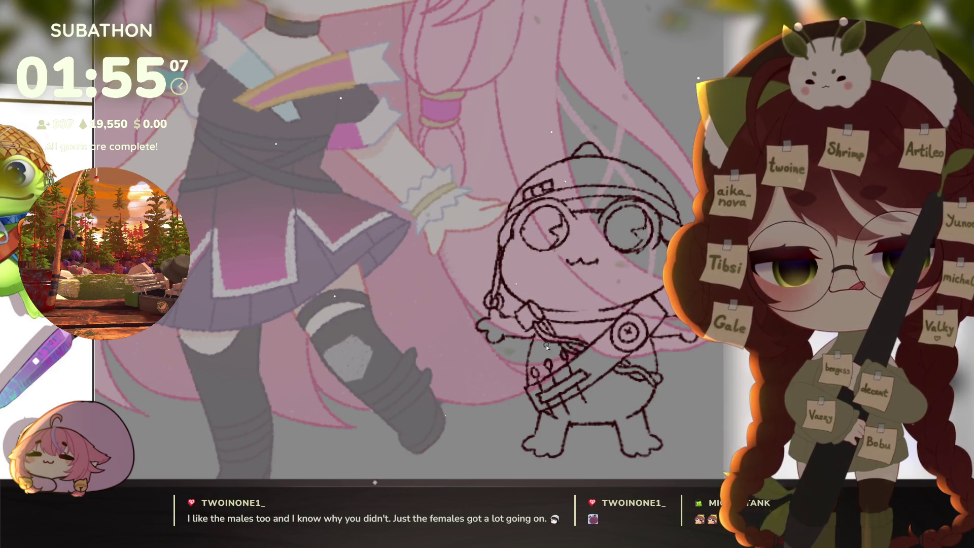
pyautogui.hscroll(5, 546, 345)
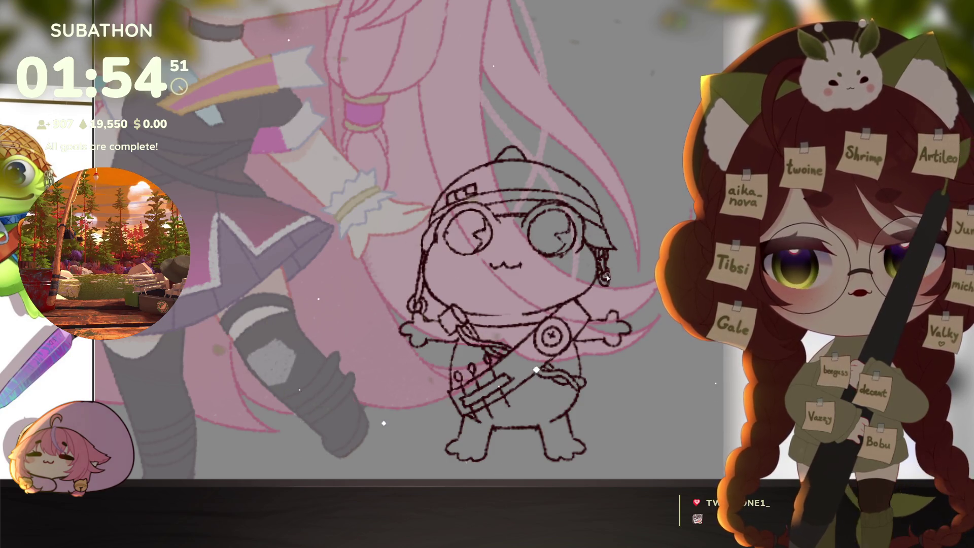
pyautogui.keyDown('alt'); pyautogui.click(647, 361); pyautogui.keyUp('alt')
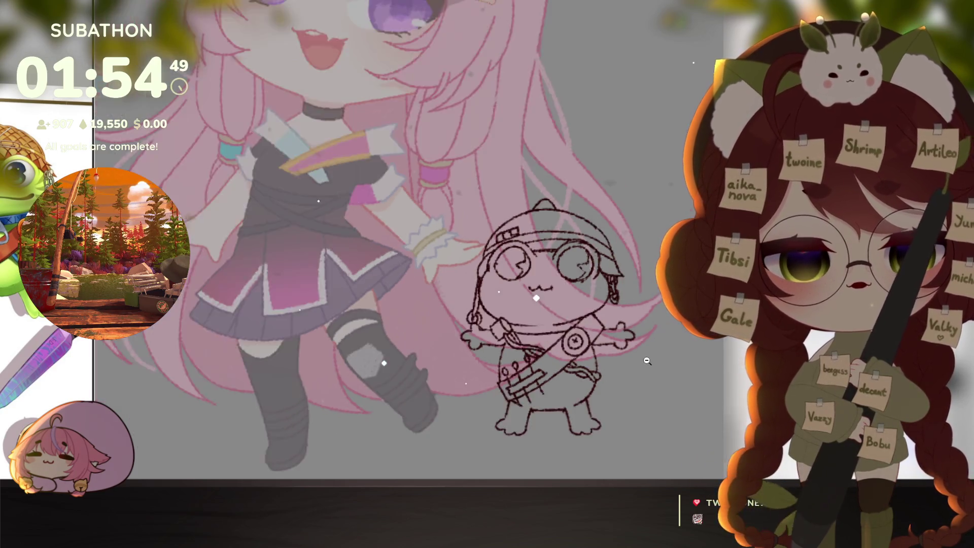
# Redraw the frog's mouth curl, level the canvas, and magic-wand select the empty area around the frog
pyautogui.keyDown('alt'); pyautogui.click(647, 361); pyautogui.keyUp('alt')
pyautogui.click(647, 361)
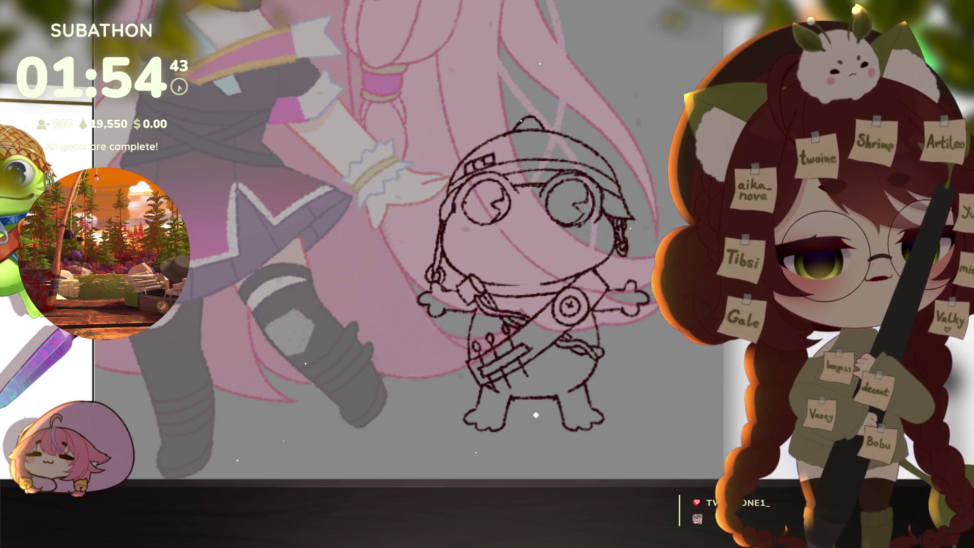
pyautogui.scroll(5, 528, 335)
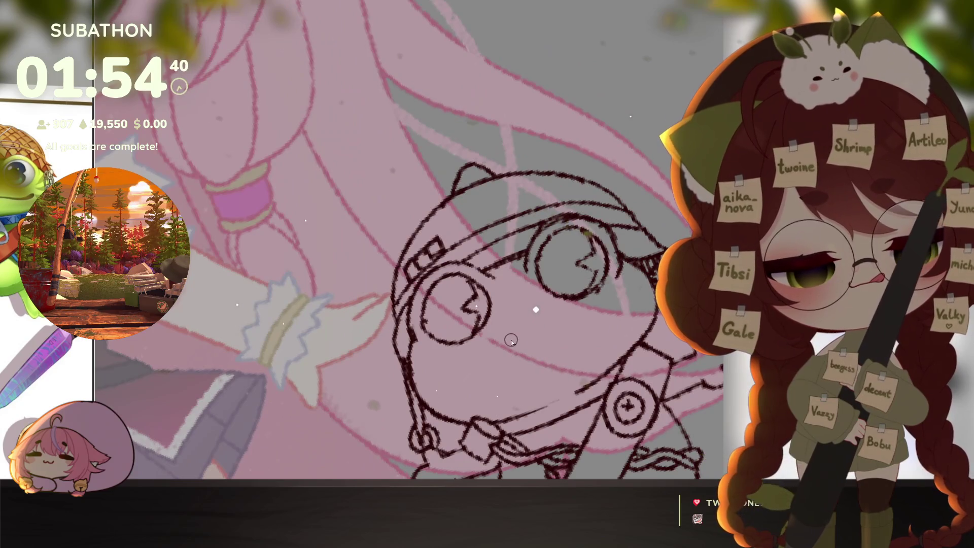
pyautogui.moveTo(504, 336); pyautogui.dragTo(522, 343)
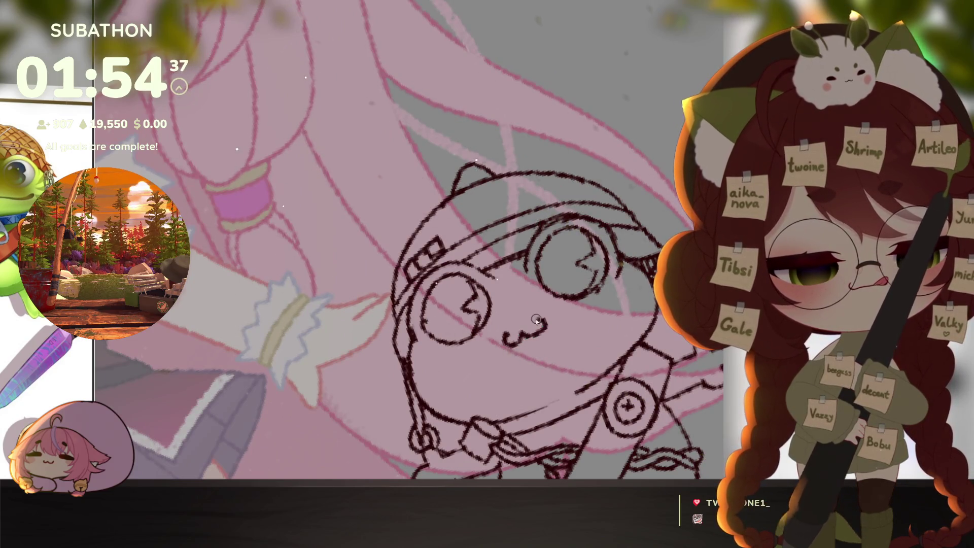
pyautogui.scroll(-5, 583, 337)
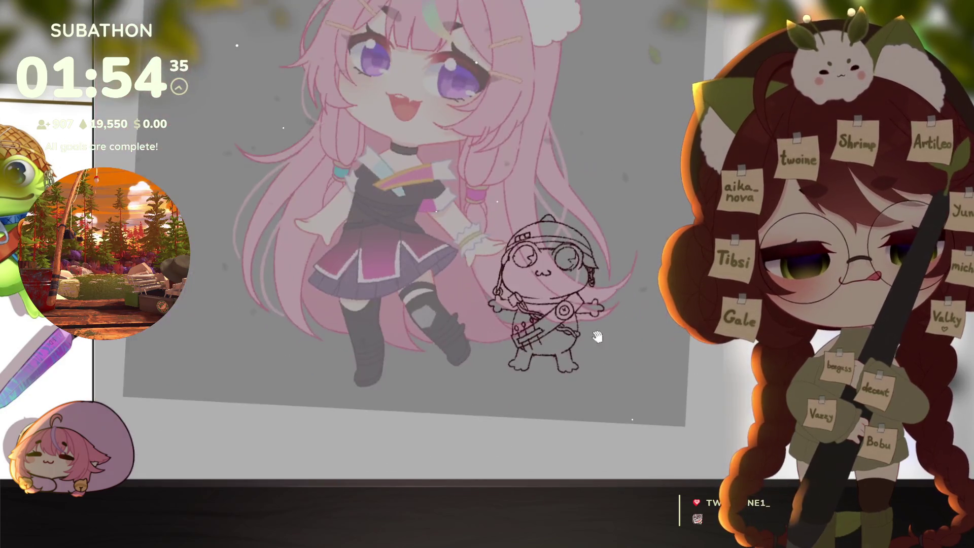
pyautogui.moveTo(608, 388); pyautogui.dragTo(614, 382)
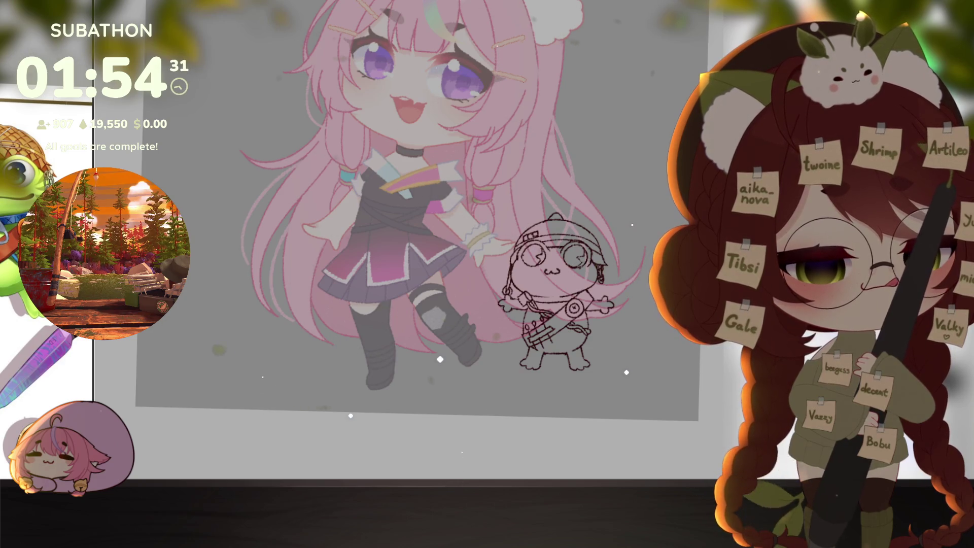
pyautogui.click(556, 182)
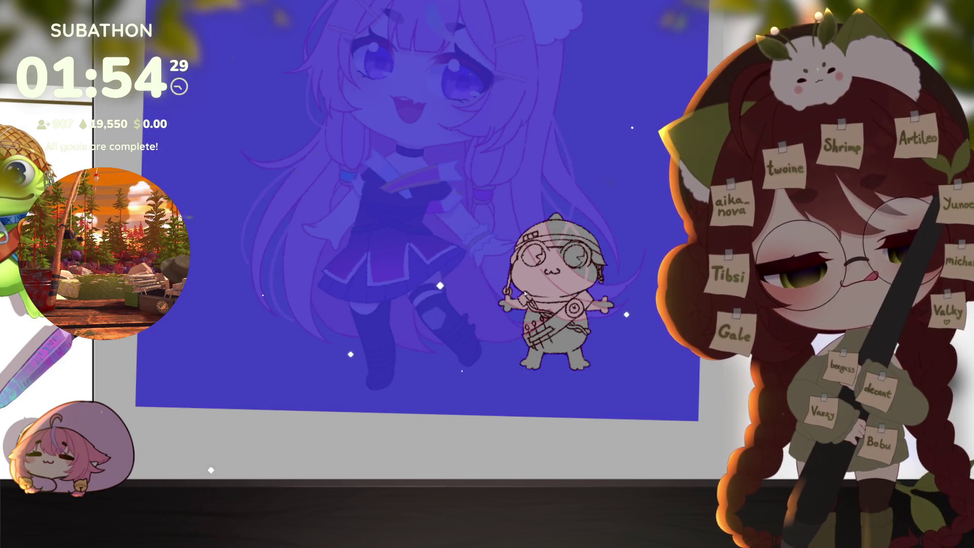
# Fill the frog's shape with flat green by inverting the selection around it
pyautogui.scroll(3, 546, 268)
pyautogui.click(483, 278)
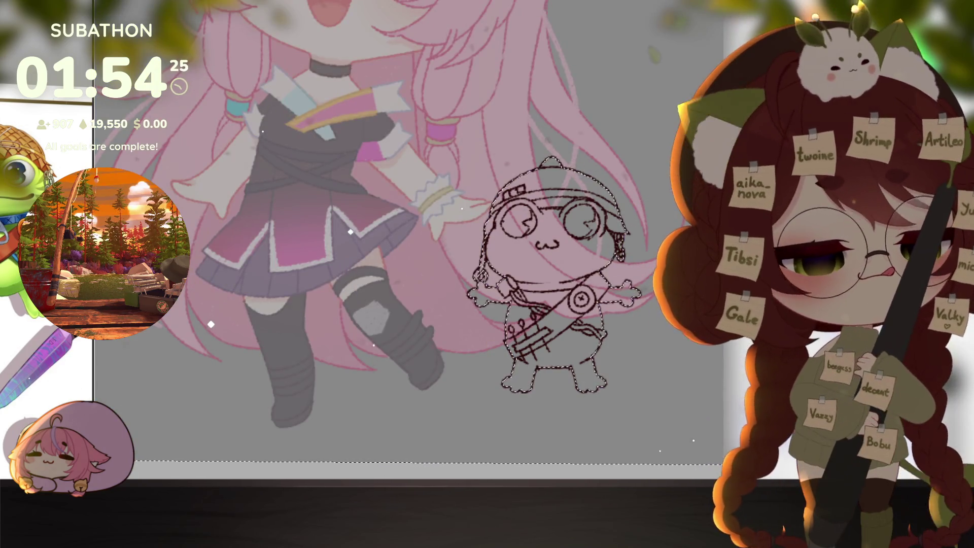
pyautogui.hotkey('alt', 'BackSpace')
pyautogui.hotkey('ctrl', 'z')
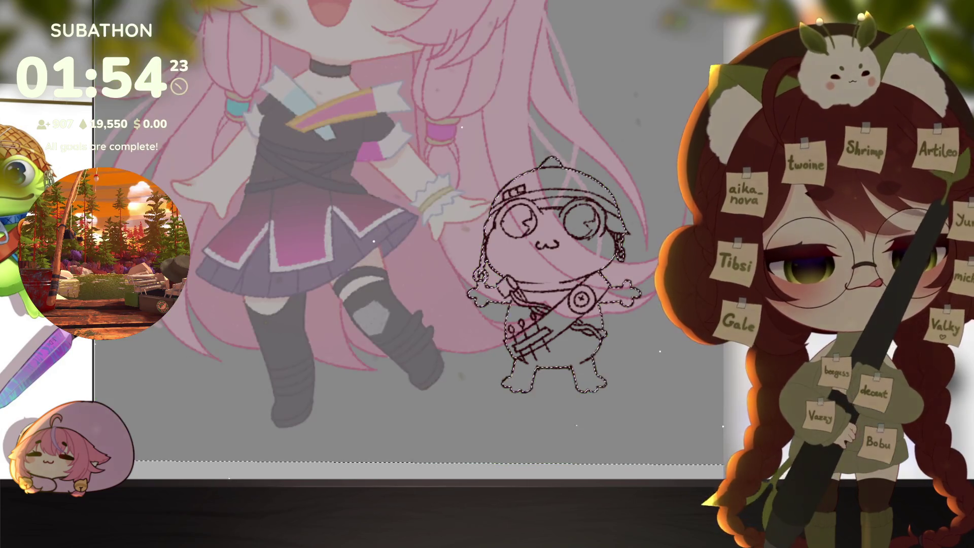
pyautogui.hotkey('ctrl', 'shift', 'i')
pyautogui.hotkey('alt', 'BackSpace')
# Draw the helmet dome arc and paint green over both of the frog's legs
pyautogui.click(586, 352)
pyautogui.click(586, 352)
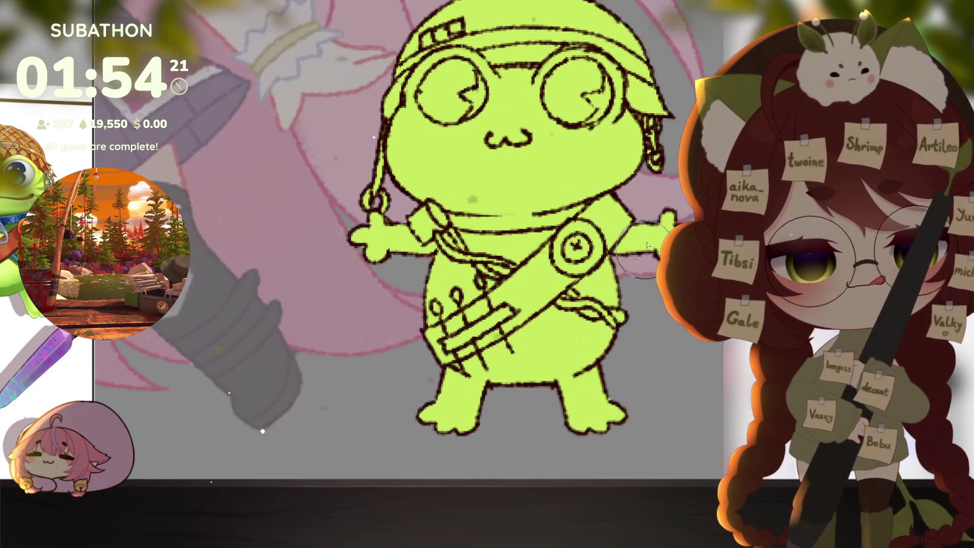
pyautogui.moveTo(665, 122)
pyautogui.mouseDown()
pyautogui.moveTo(665, 228)
pyautogui.moveTo(446, 99)
pyautogui.moveTo(394, 172)
pyautogui.mouseUp()
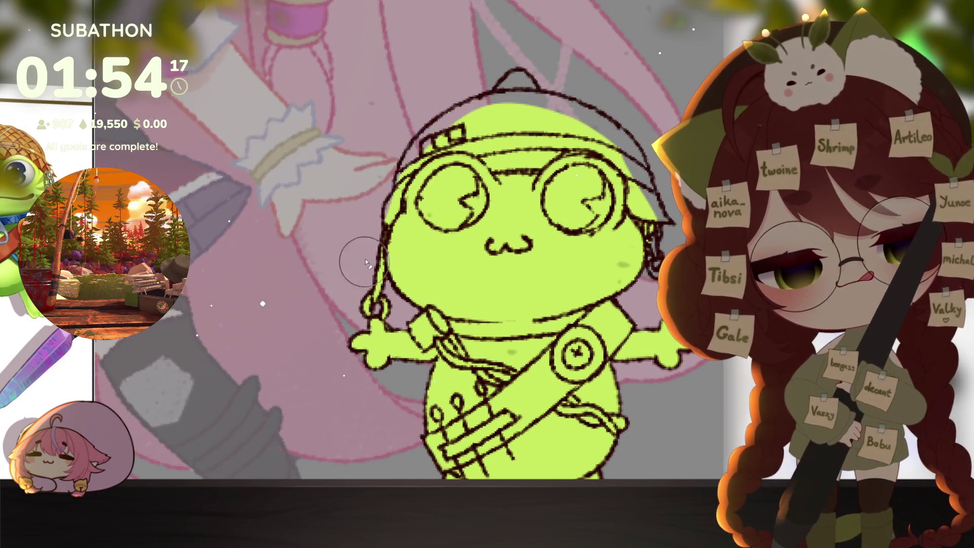
pyautogui.hotkey('ctrl', '-')
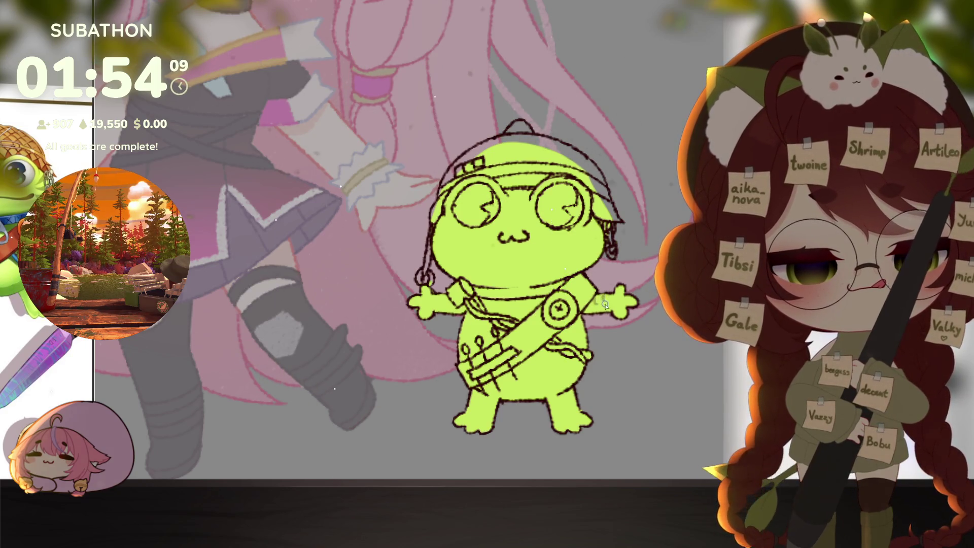
pyautogui.scroll(2, 603, 276)
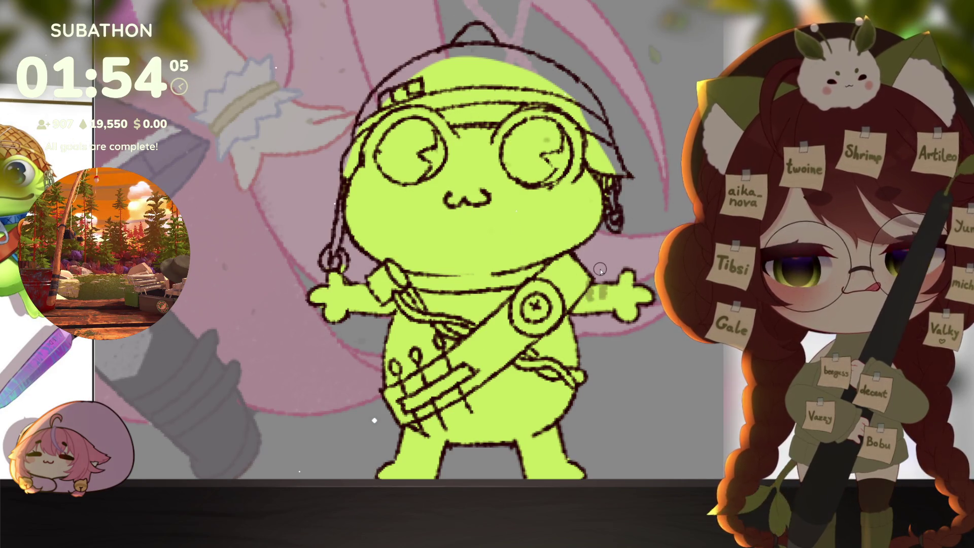
pyautogui.moveTo(600, 270); pyautogui.dragTo(671, 219)
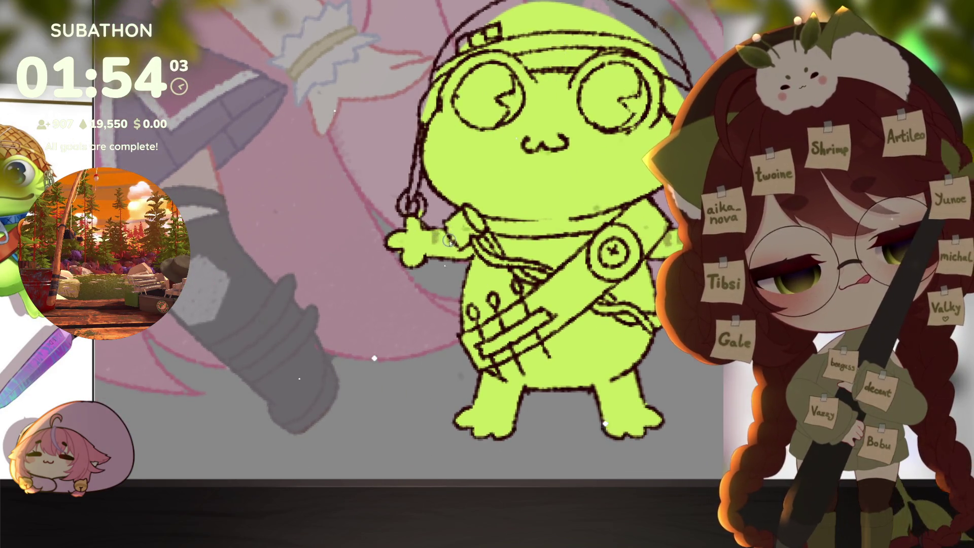
pyautogui.scroll(-1, 462, 284)
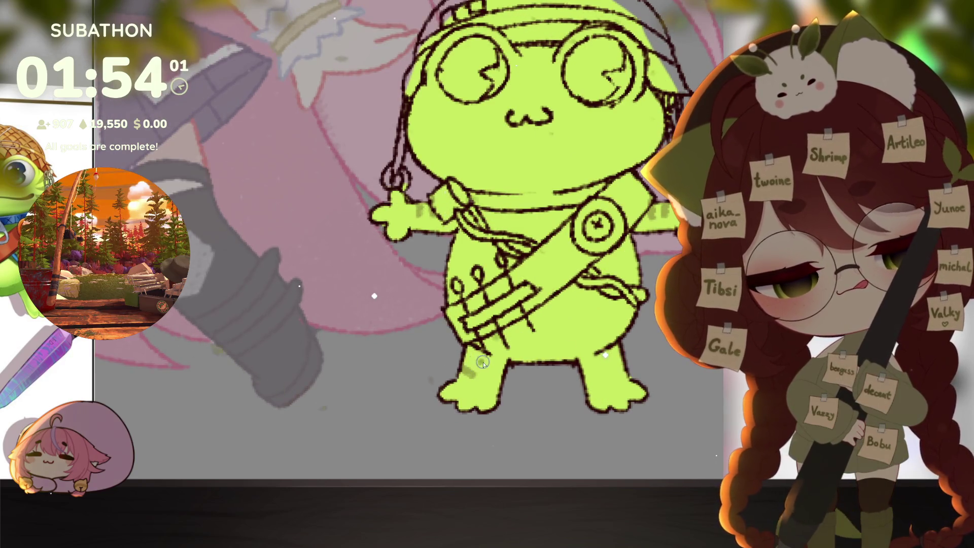
pyautogui.moveTo(469, 350); pyautogui.dragTo(482, 362)
pyautogui.moveTo(601, 345); pyautogui.dragTo(616, 355)
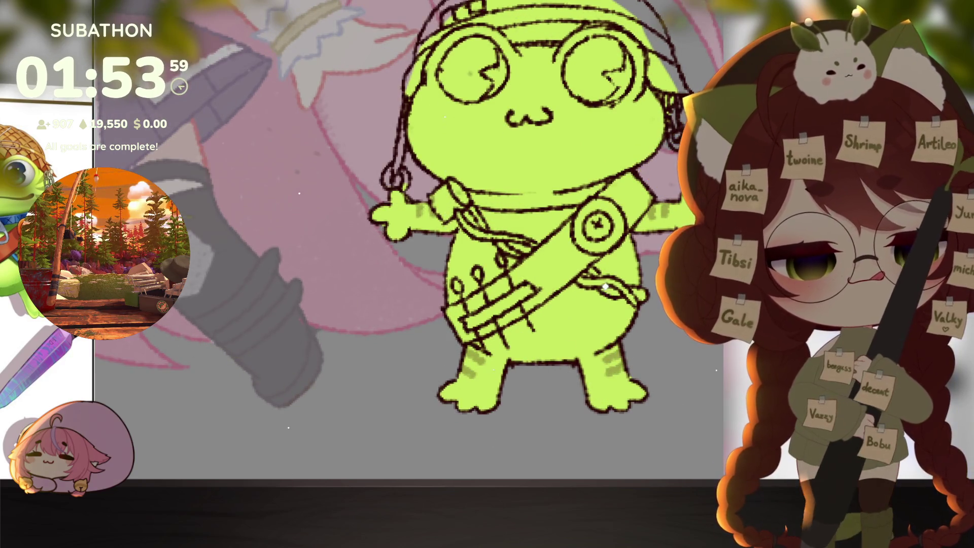
pyautogui.scroll(-3, 641, 376)
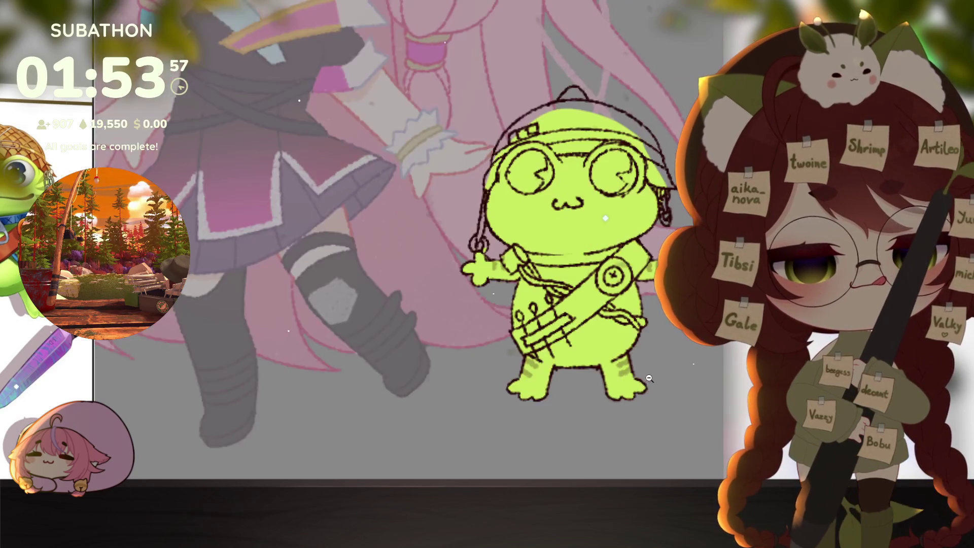
pyautogui.scroll(2, 643, 393)
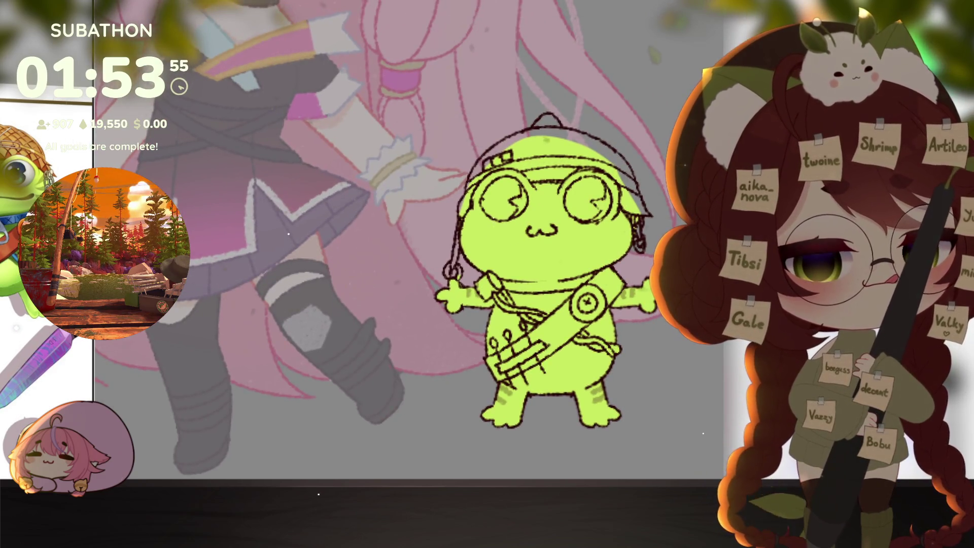
# Fill the frog's helmet yellow-orange and paint an orange band along its brim
pyautogui.click(548, 167)
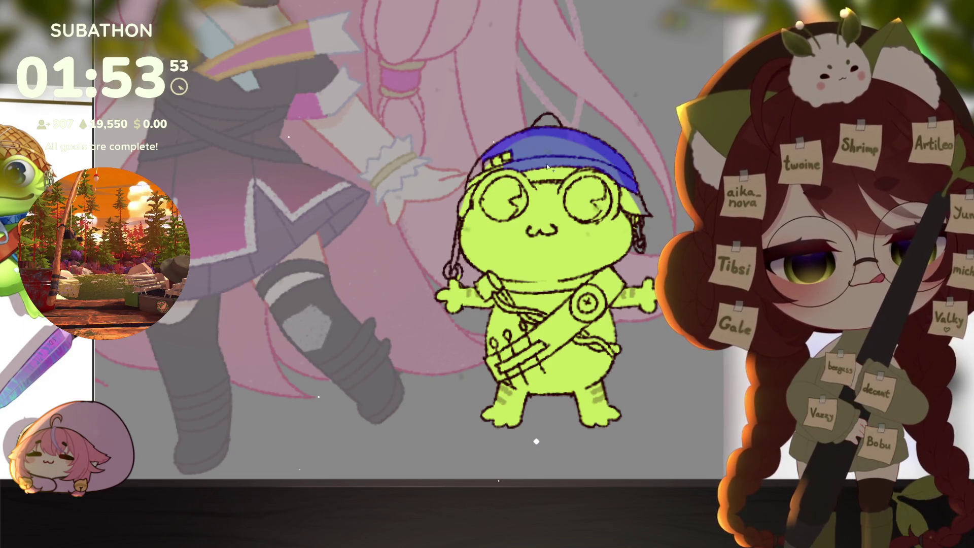
pyautogui.click(474, 187)
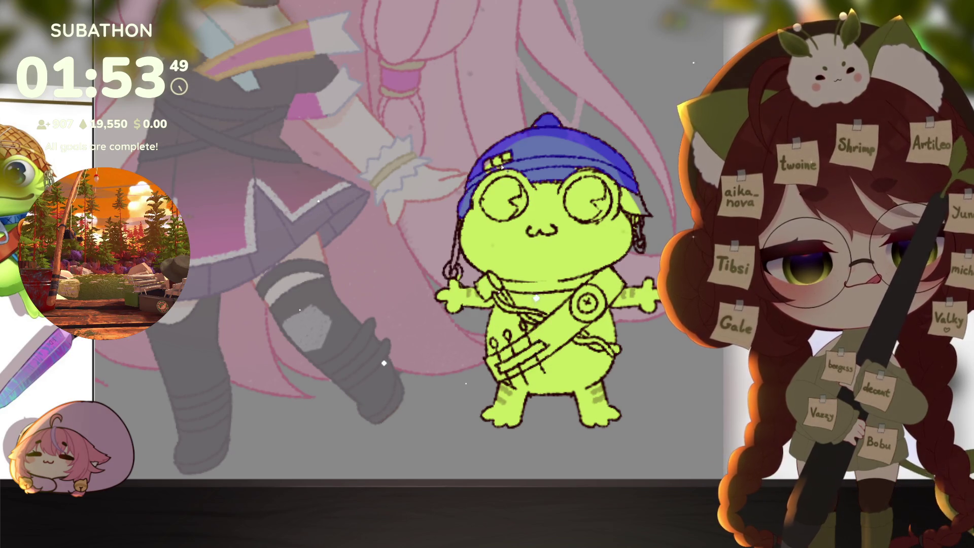
pyautogui.hotkey('ctrl', 'z')
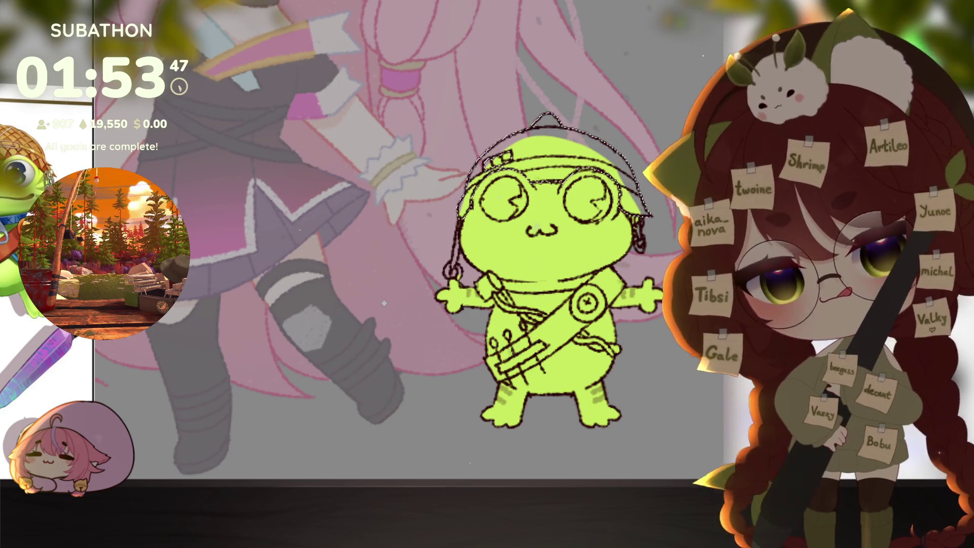
pyautogui.click(553, 152)
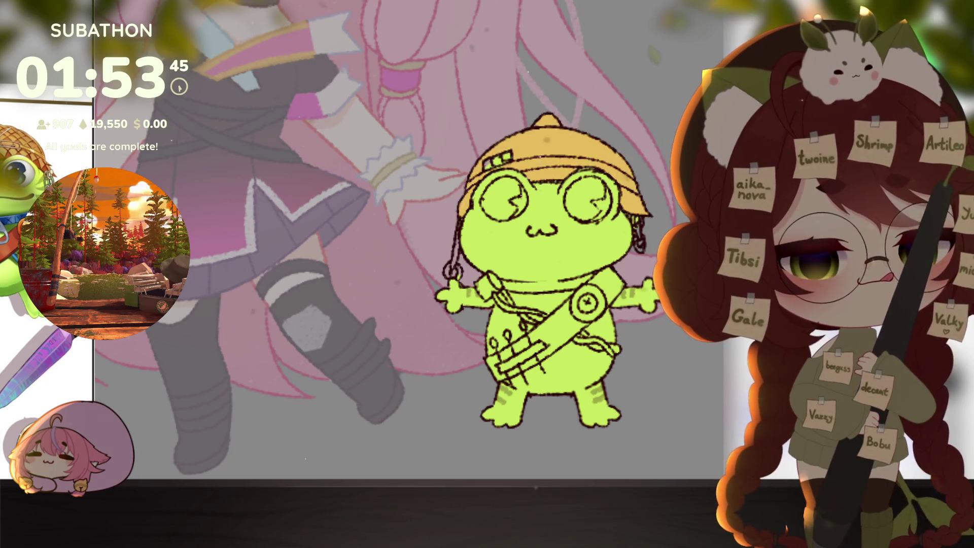
pyautogui.scroll(2, 556, 187)
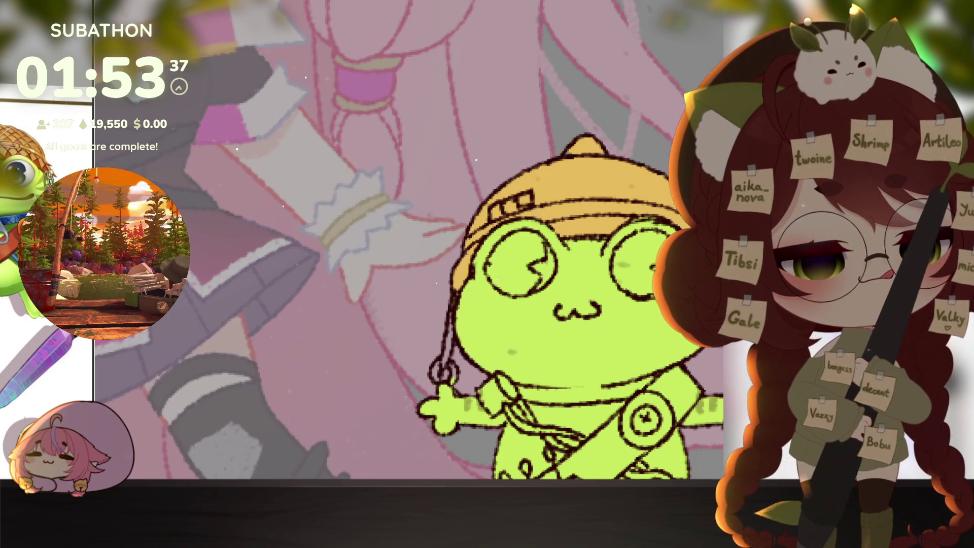
pyautogui.moveTo(575, 246)
pyautogui.mouseDown()
pyautogui.moveTo(578, 229)
pyautogui.moveTo(632, 219)
pyautogui.mouseUp()
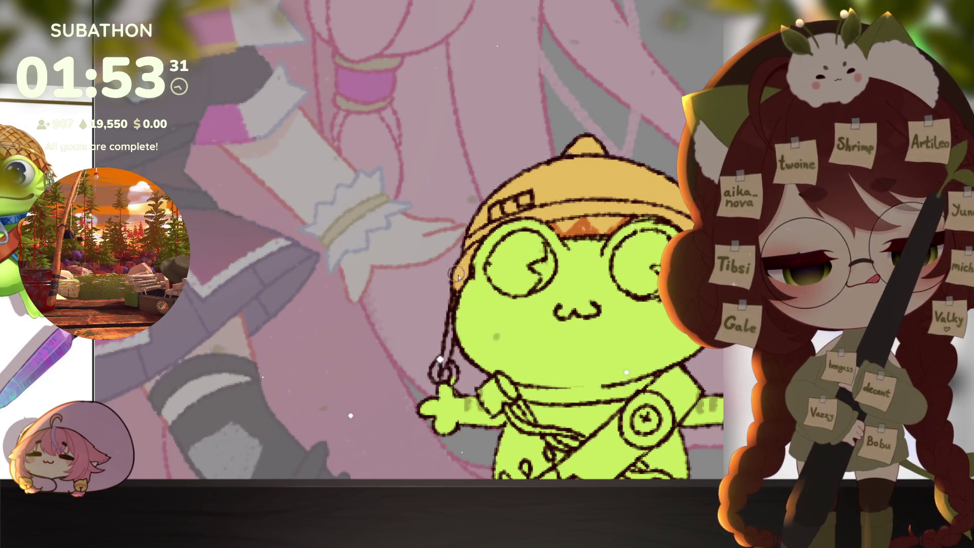
pyautogui.scroll(1, 459, 282)
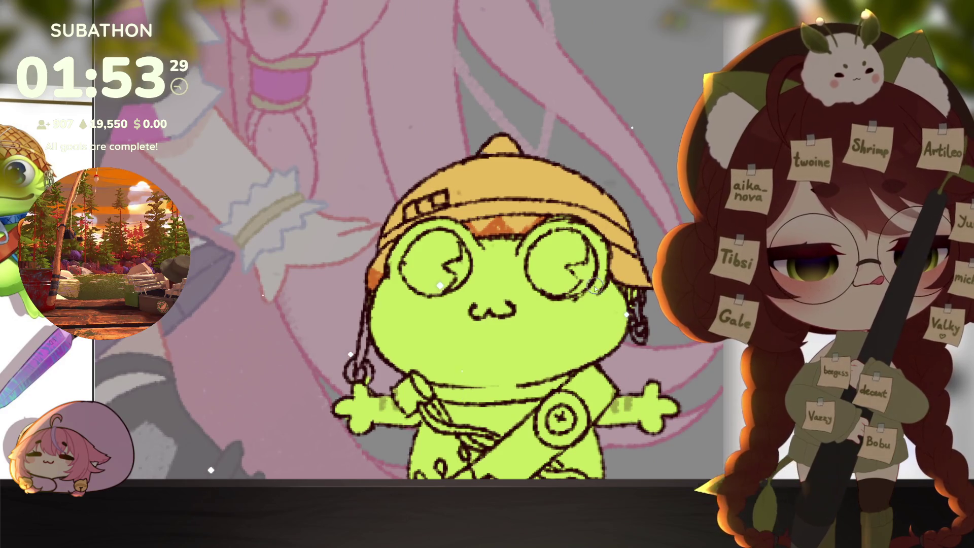
pyautogui.scroll(-2, 655, 358)
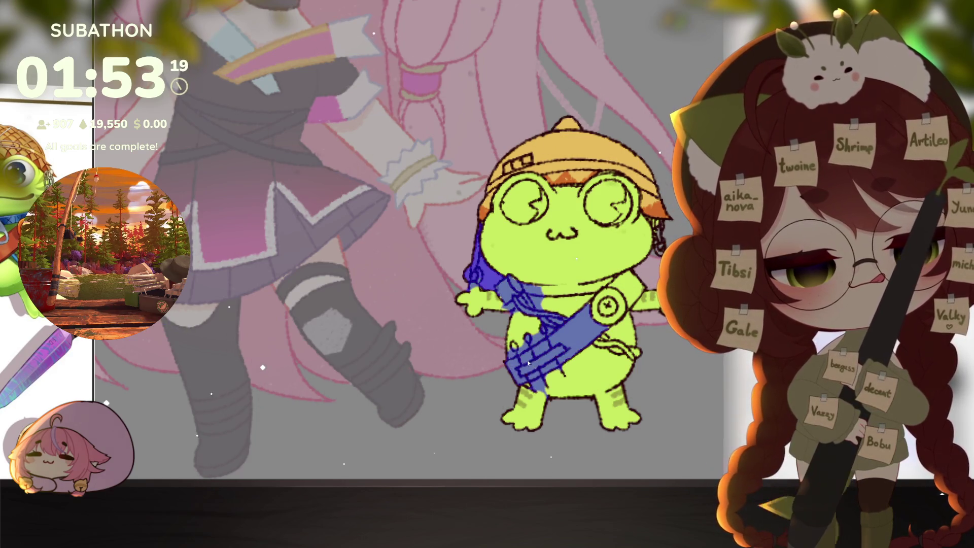
# Undo the spilled blue strap fill, then colour the strap rust-red, badge orange, collar blue, eyes teal
pyautogui.hotkey('ctrl', 'z')
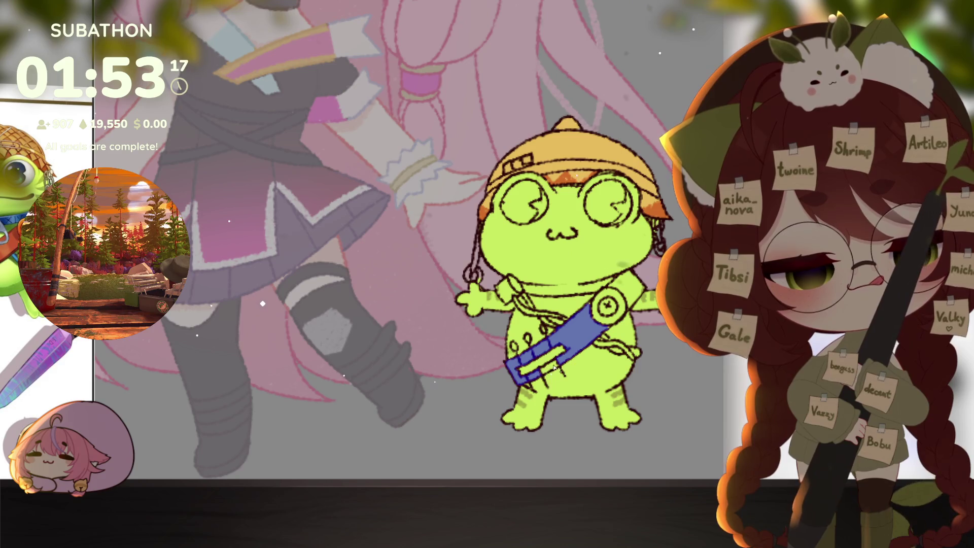
pyautogui.hotkey('ctrl', 'z')
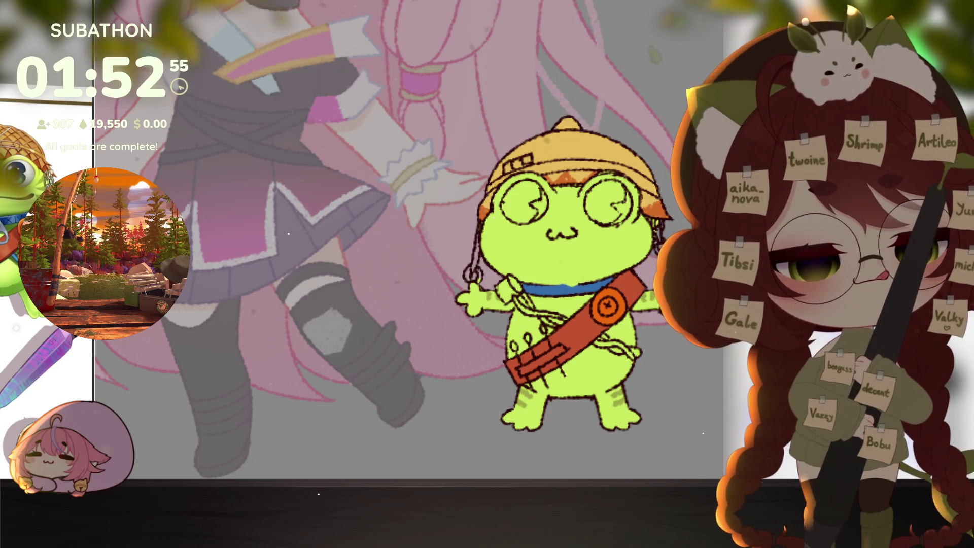
pyautogui.scroll(5, 619, 203)
pyautogui.scroll(-5, 619, 203)
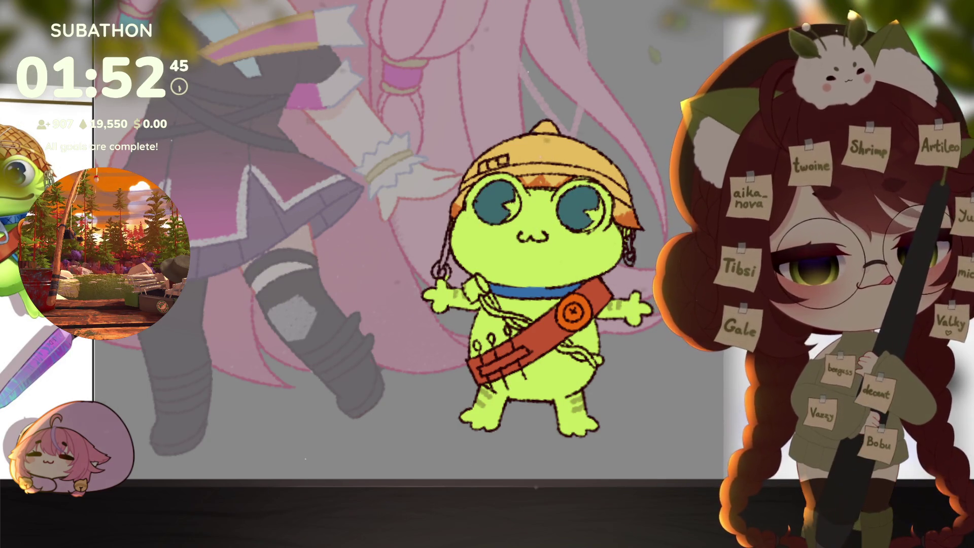
# Paint soft light-cyan highlights over the frog's left and right eye lenses
pyautogui.press('-')
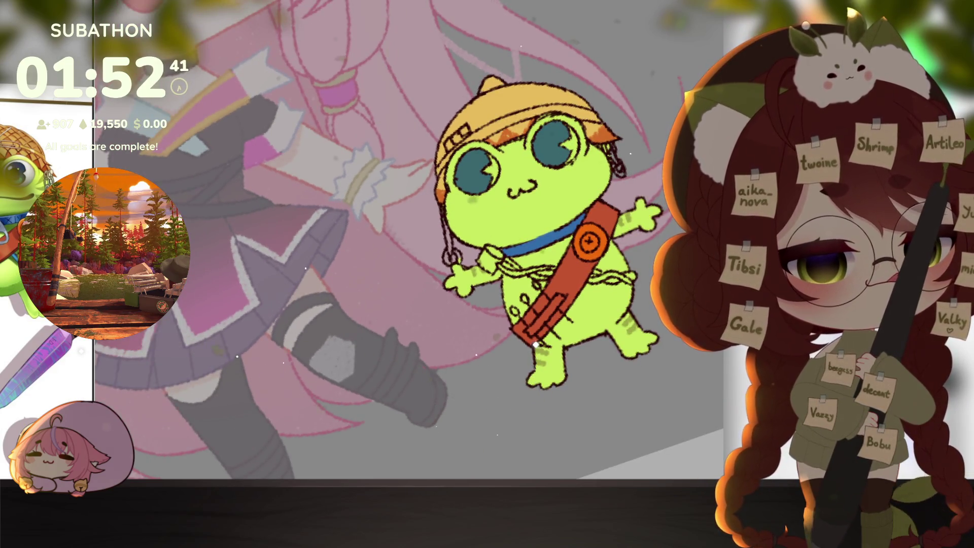
pyautogui.moveTo(482, 203)
pyautogui.mouseDown()
pyautogui.moveTo(472, 180)
pyautogui.moveTo(481, 200)
pyautogui.mouseUp()
pyautogui.moveTo(572, 177); pyautogui.dragTo(554, 179)
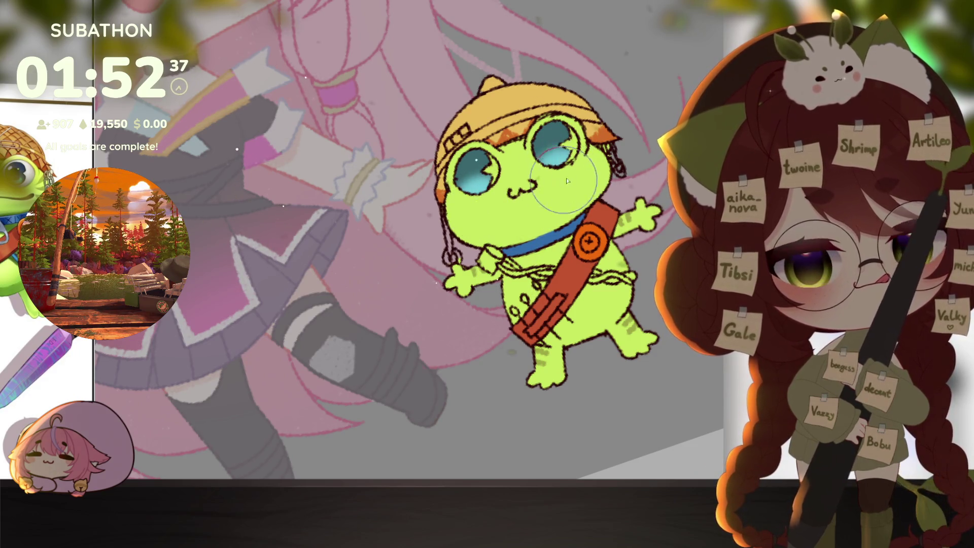
pyautogui.press('-')
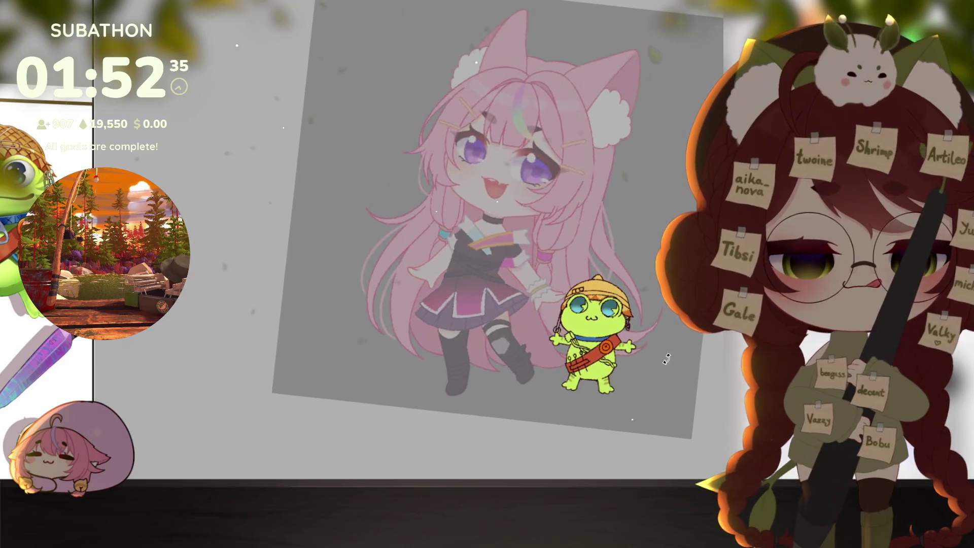
pyautogui.press('+')
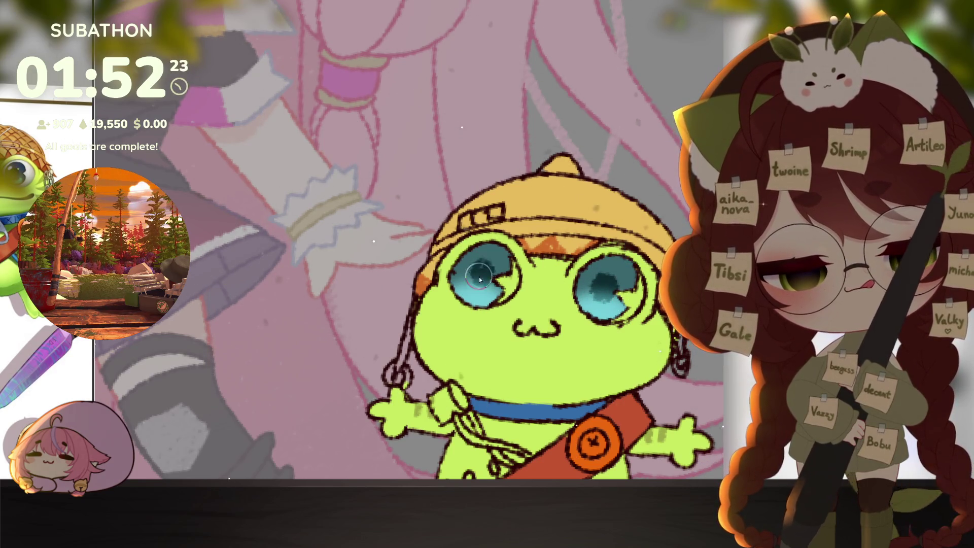
pyautogui.scroll(-3, 652, 359)
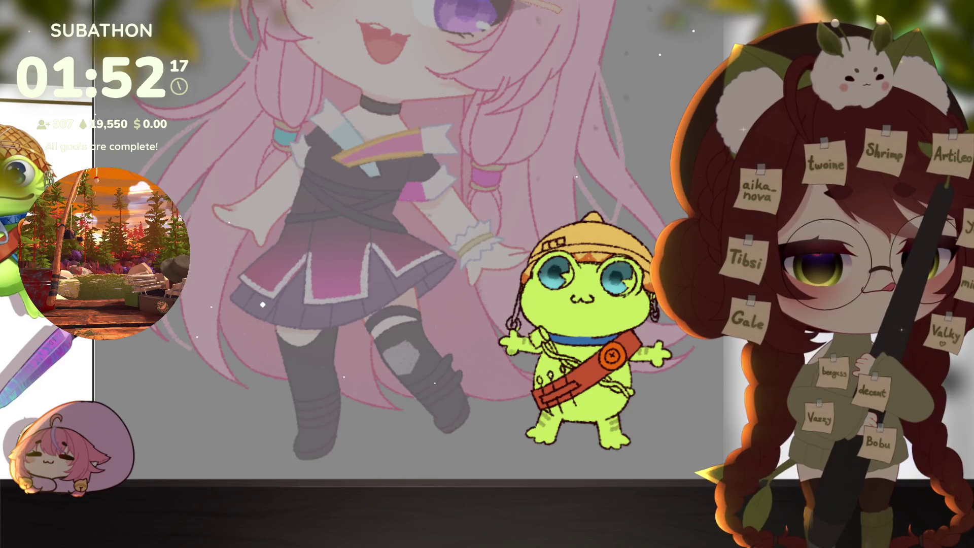
pyautogui.scroll(3, 570, 350)
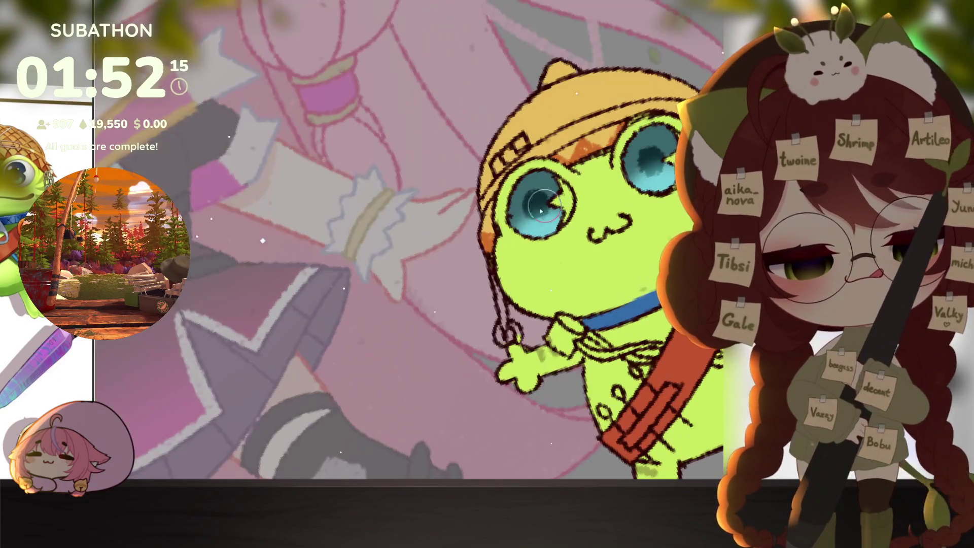
pyautogui.scroll(2, 501, 213)
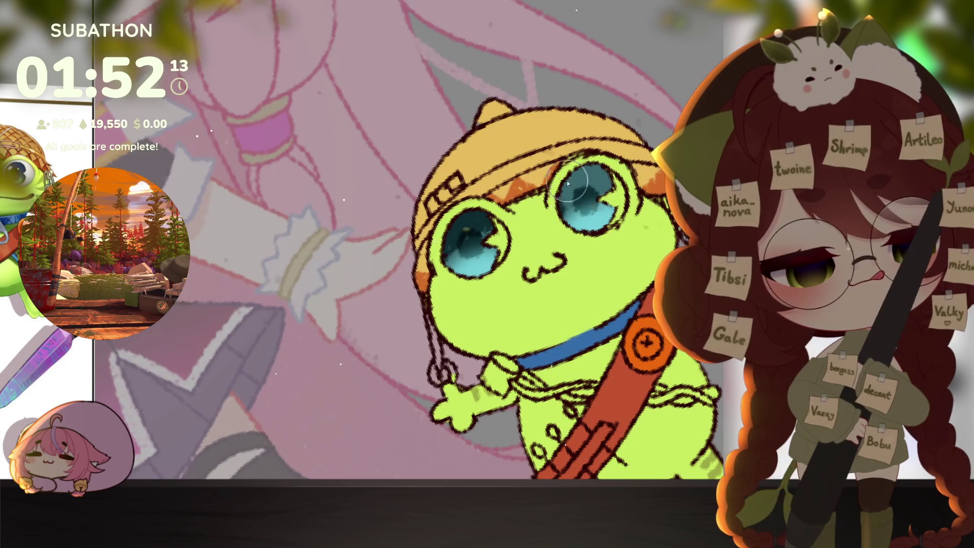
pyautogui.scroll(1, 597, 295)
pyautogui.scroll(-2, 596, 294)
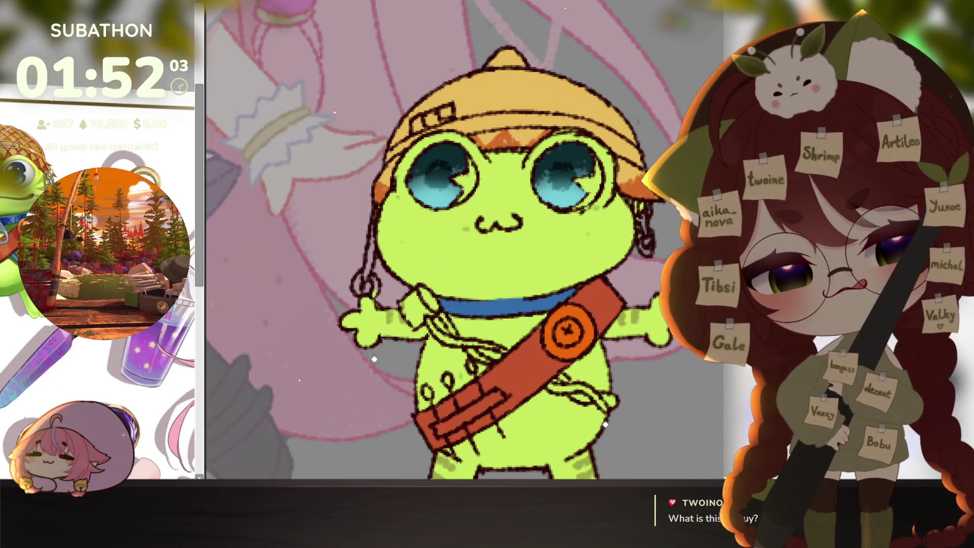
# Paint a white sparkle highlight inside the frog's teal eye lens
pyautogui.scroll(-5, 528, 375)
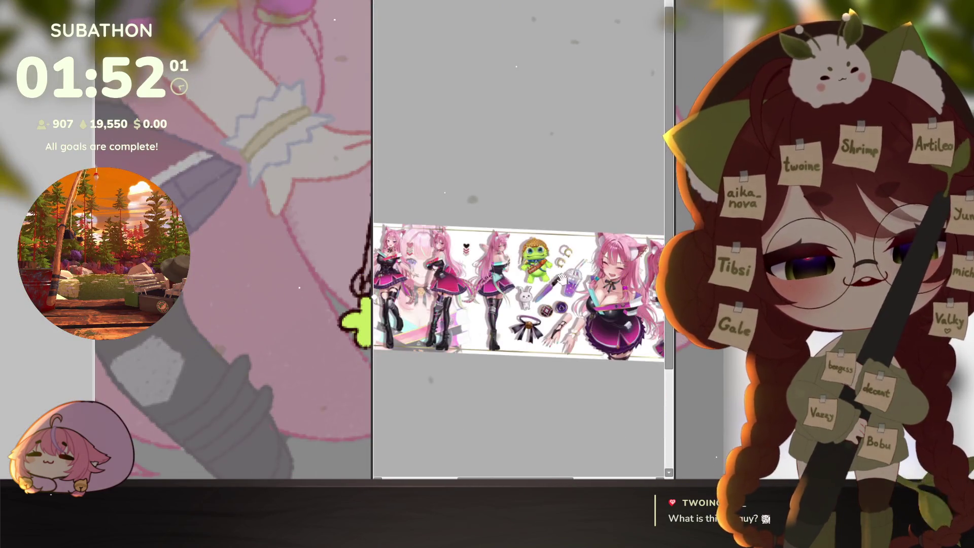
pyautogui.moveTo(527, 376); pyautogui.dragTo(570, 350)
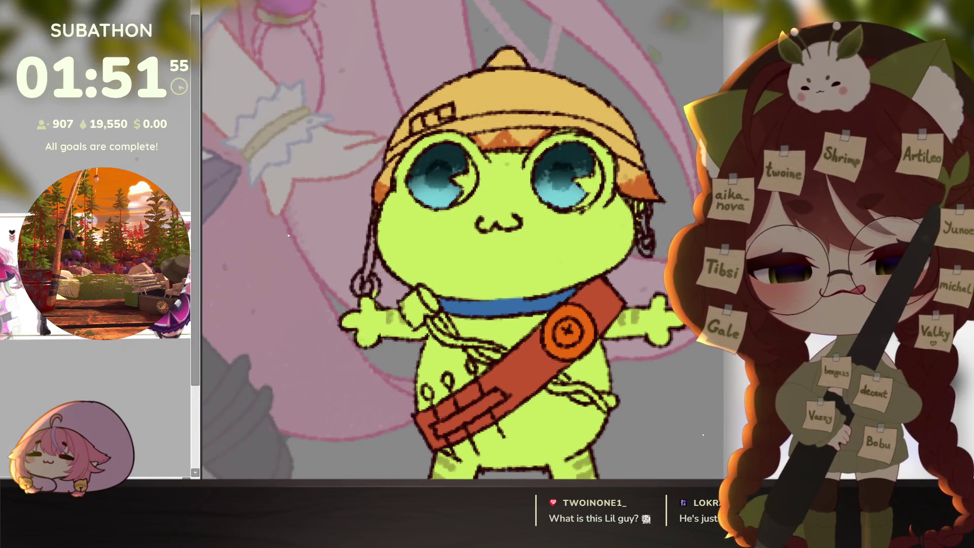
pyautogui.scroll(2, 521, 244)
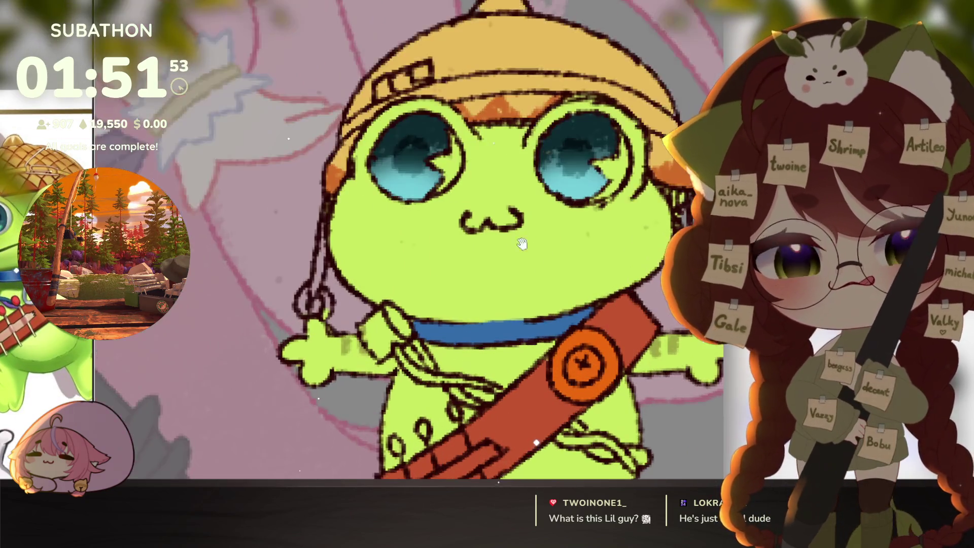
pyautogui.moveTo(522, 244); pyautogui.dragTo(550, 284)
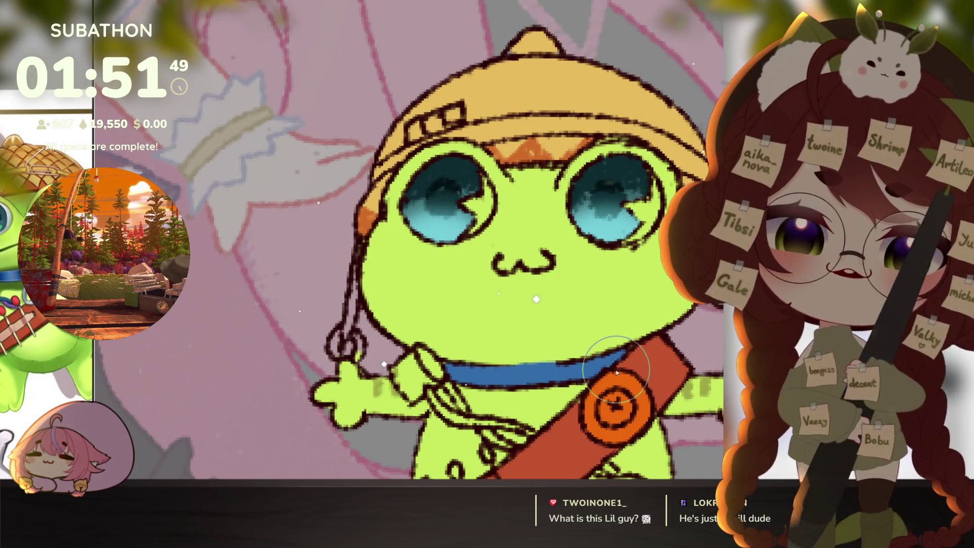
pyautogui.scroll(1, 533, 386)
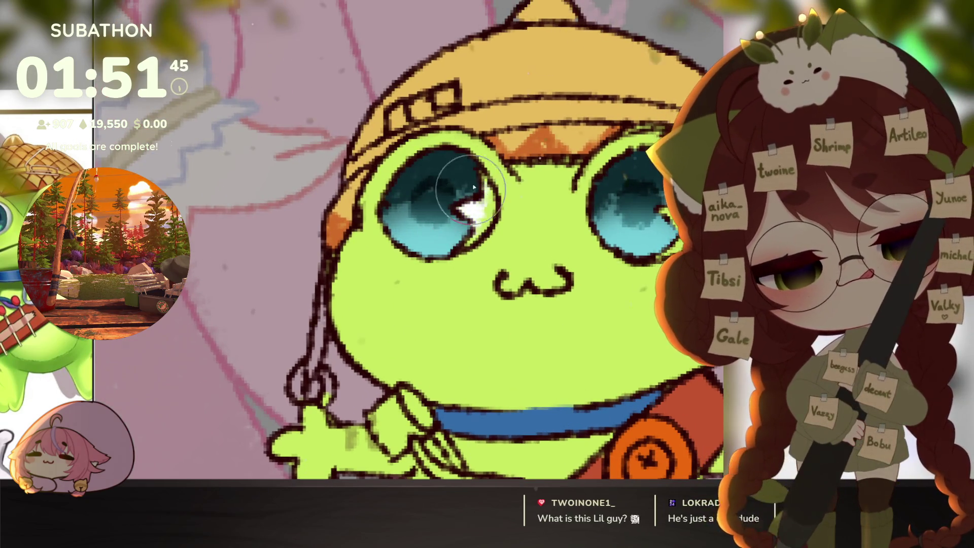
pyautogui.moveTo(485, 185); pyautogui.dragTo(465, 213)
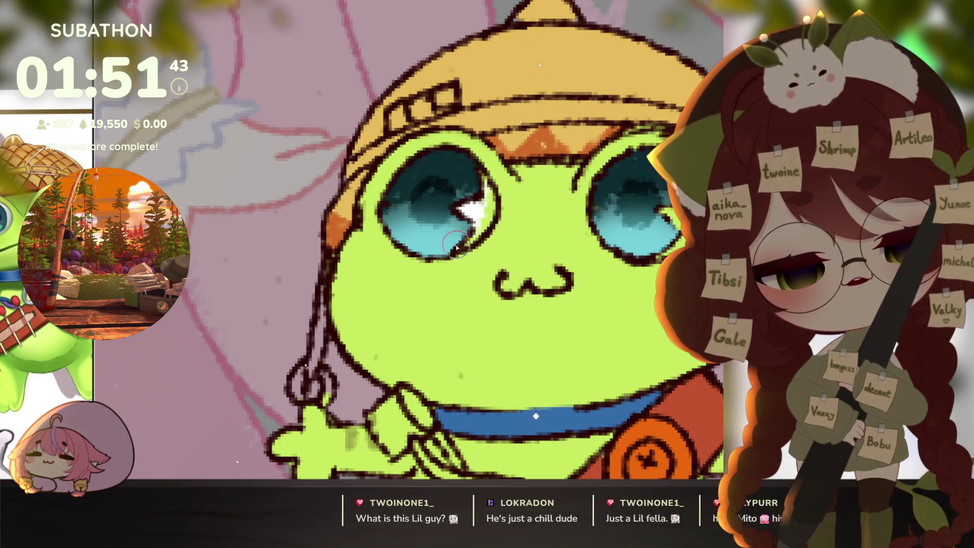
pyautogui.moveTo(514, 244); pyautogui.dragTo(512, 271)
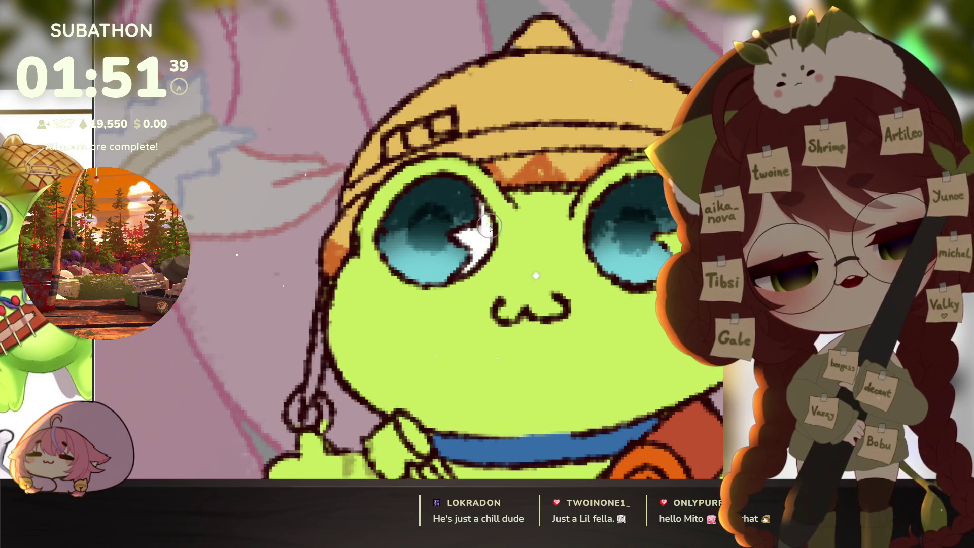
pyautogui.moveTo(643, 313); pyautogui.dragTo(600, 333)
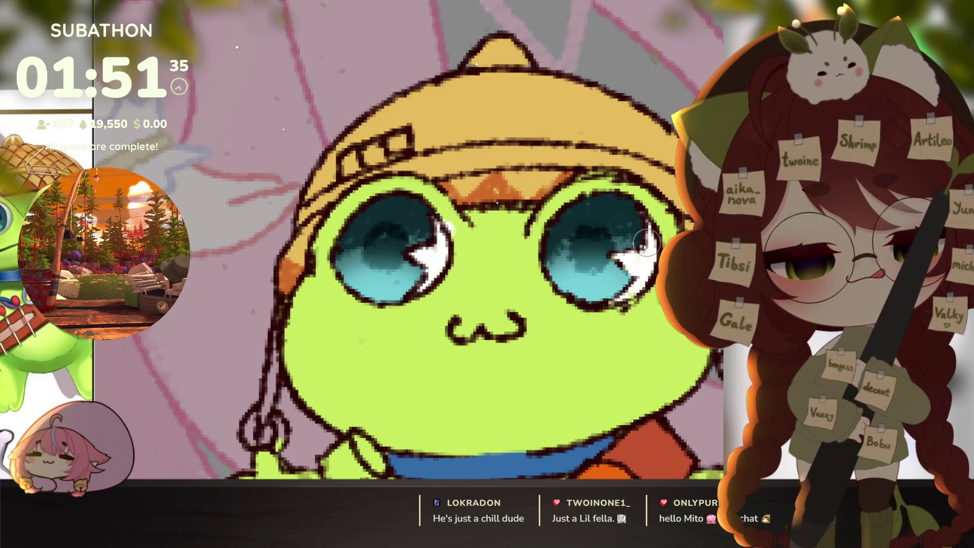
pyautogui.scroll(-5, 605, 270)
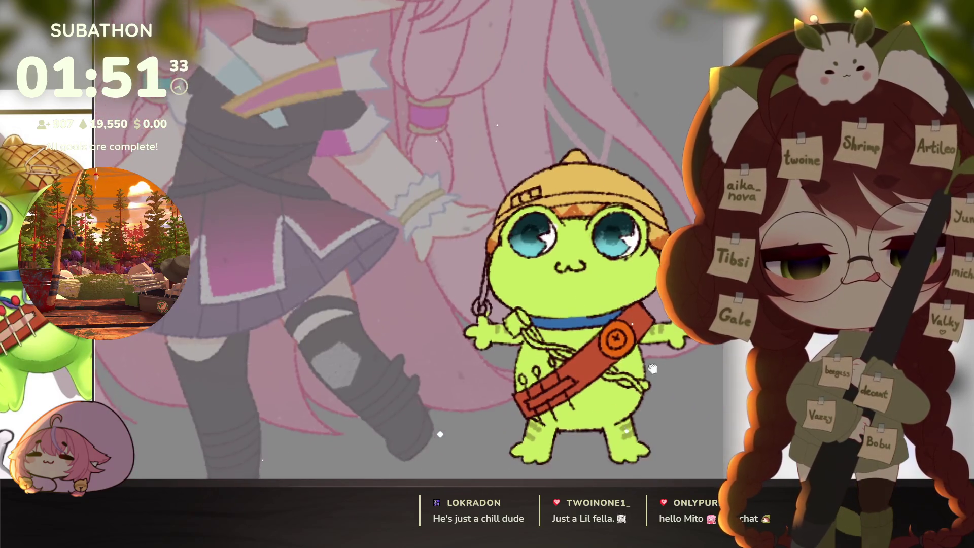
# Paint darker green stripes on the frog's cheeks and body and red and teal patches on its helmet
pyautogui.scroll(2, 552, 234)
pyautogui.moveTo(649, 391)
pyautogui.mouseDown()
pyautogui.moveTo(626, 385)
pyautogui.moveTo(625, 340)
pyautogui.mouseUp()
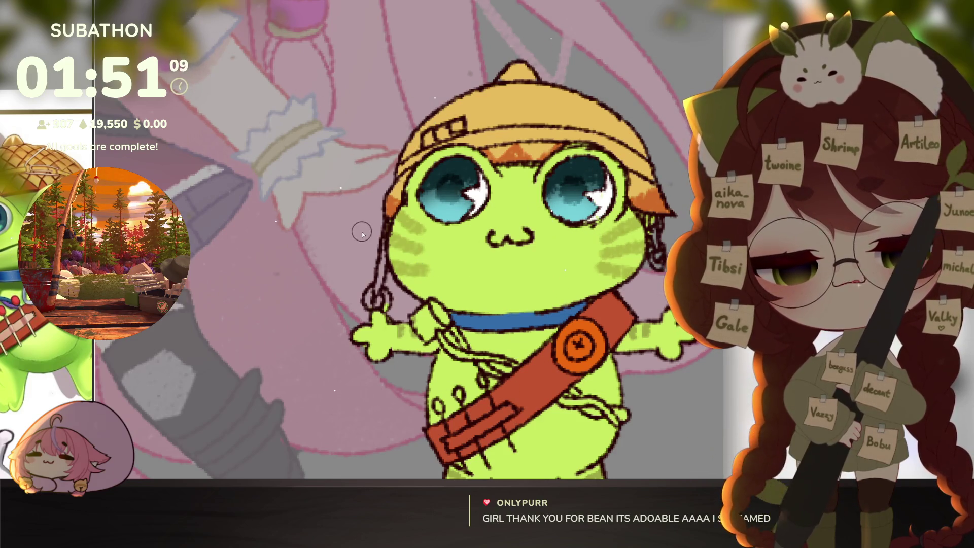
pyautogui.scroll(-3, 659, 401)
pyautogui.scroll(2, 652, 382)
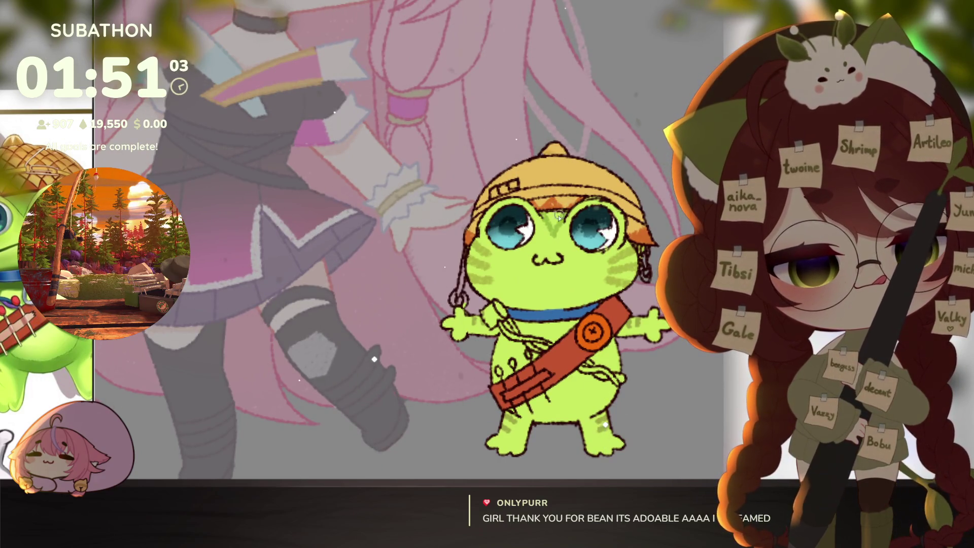
pyautogui.moveTo(640, 406); pyautogui.dragTo(630, 394)
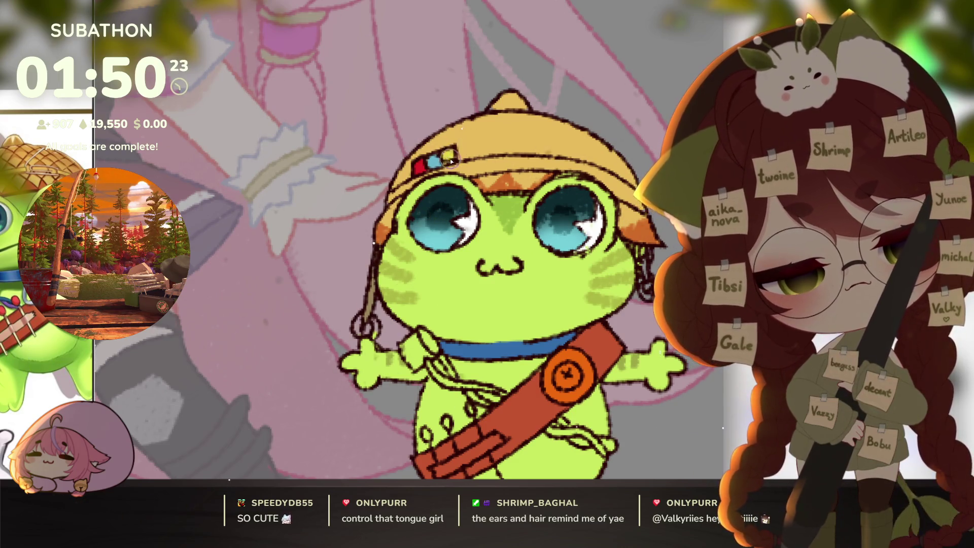
# Paint the frog's cord purple from the shoulder to the strap and below it
pyautogui.moveTo(514, 232); pyautogui.dragTo(493, 155)
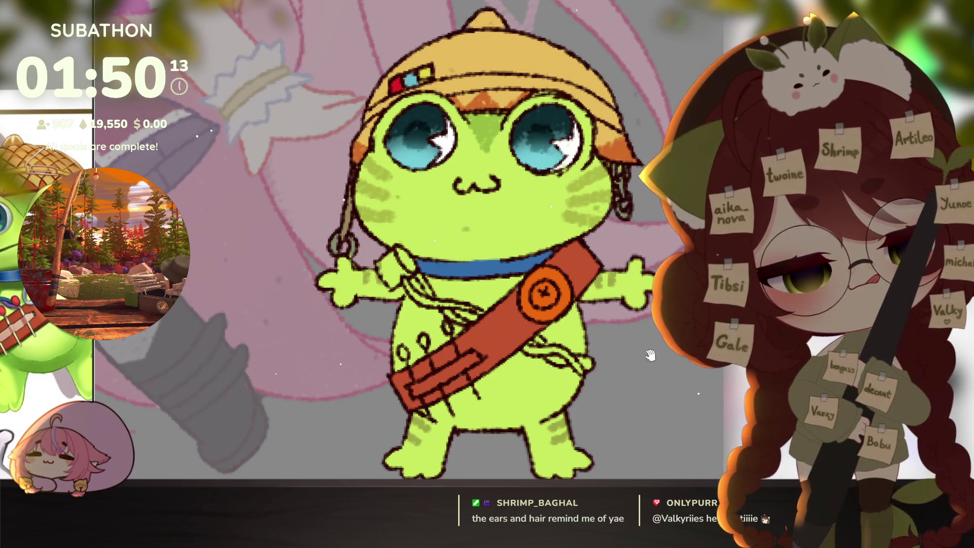
pyautogui.moveTo(649, 355); pyautogui.dragTo(623, 302)
pyautogui.moveTo(606, 389)
pyautogui.mouseDown()
pyautogui.moveTo(561, 376)
pyautogui.moveTo(543, 383)
pyautogui.mouseUp()
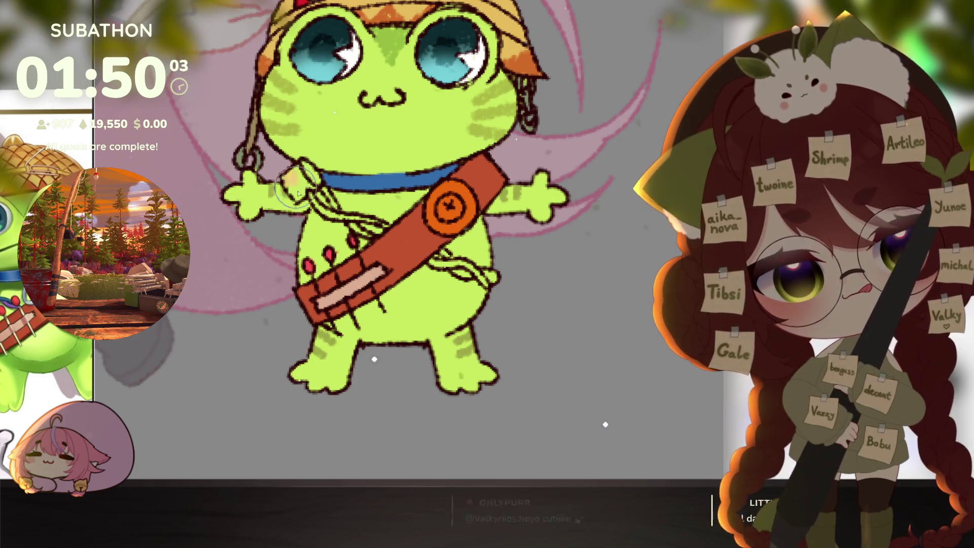
pyautogui.moveTo(435, 261); pyautogui.dragTo(442, 284)
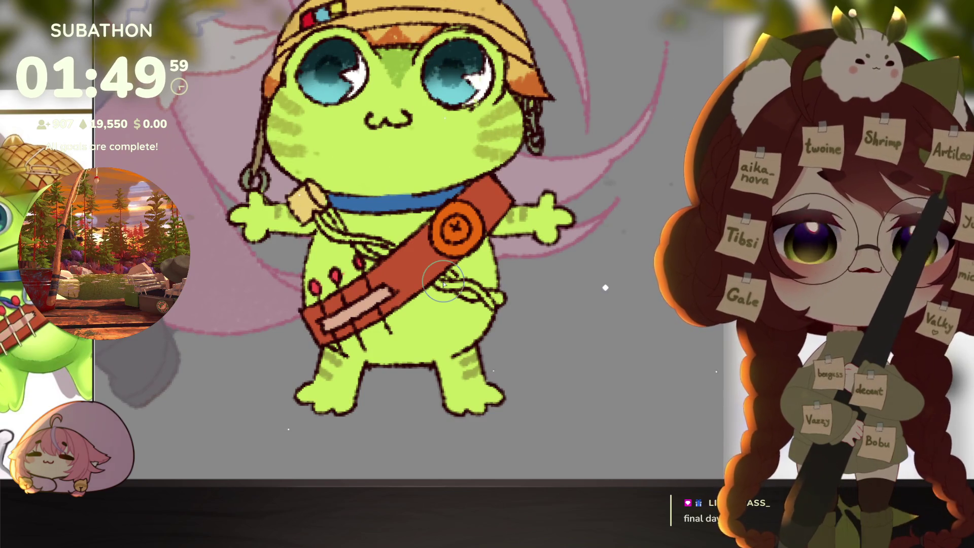
pyautogui.moveTo(442, 282); pyautogui.dragTo(457, 301)
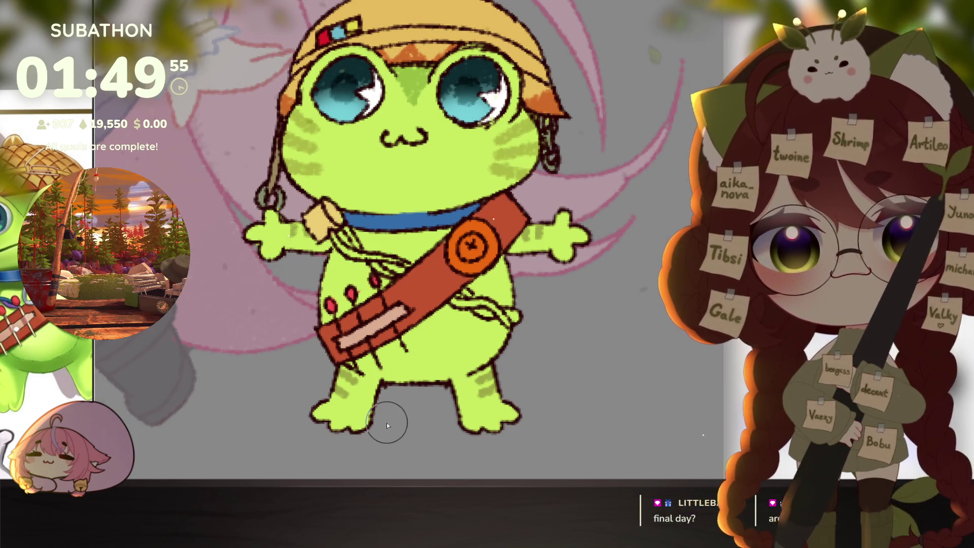
pyautogui.moveTo(387, 422); pyautogui.dragTo(380, 430)
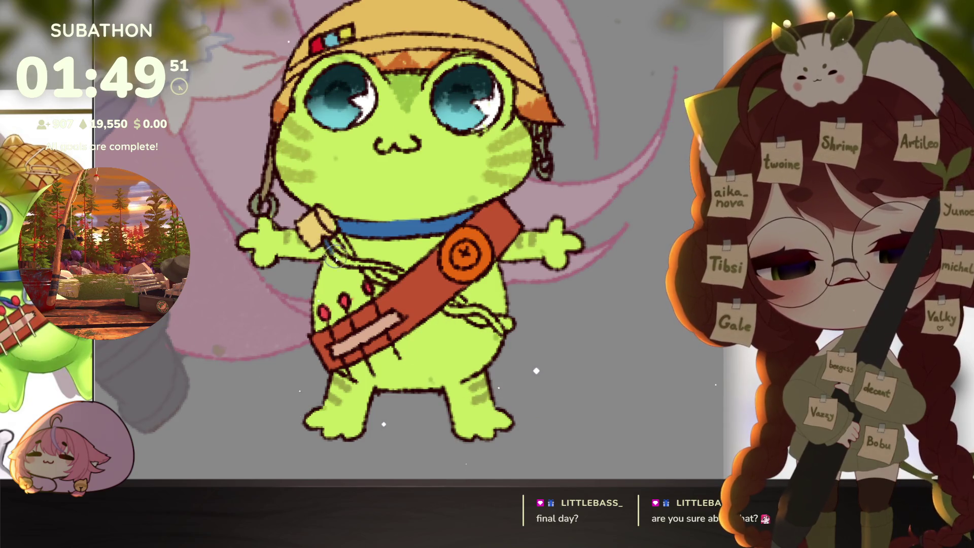
pyautogui.moveTo(446, 310)
pyautogui.mouseDown()
pyautogui.moveTo(502, 338)
pyautogui.moveTo(496, 330)
pyautogui.mouseUp()
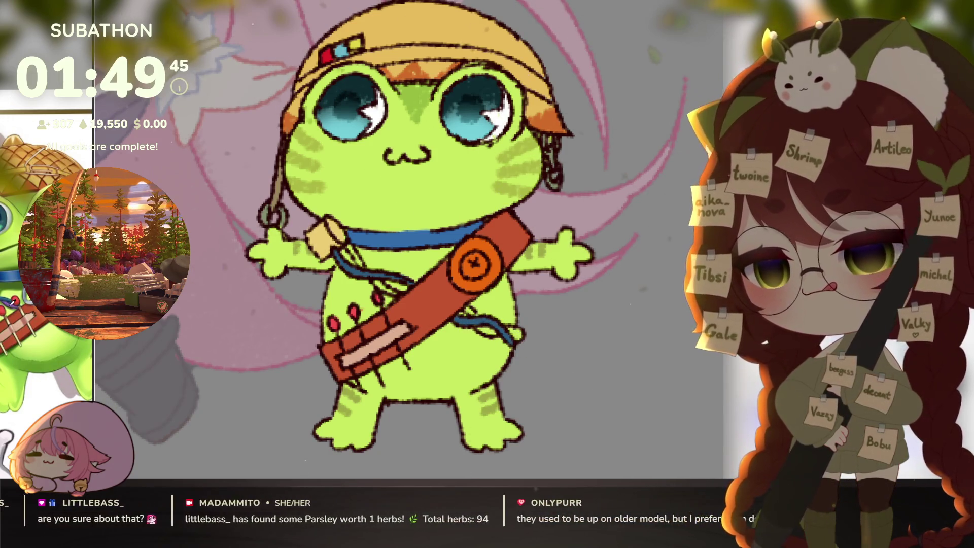
pyautogui.moveTo(350, 248); pyautogui.dragTo(398, 296)
pyautogui.moveTo(468, 310)
pyautogui.mouseDown()
pyautogui.moveTo(495, 332)
pyautogui.moveTo(479, 330)
pyautogui.moveTo(520, 337)
pyautogui.mouseUp()
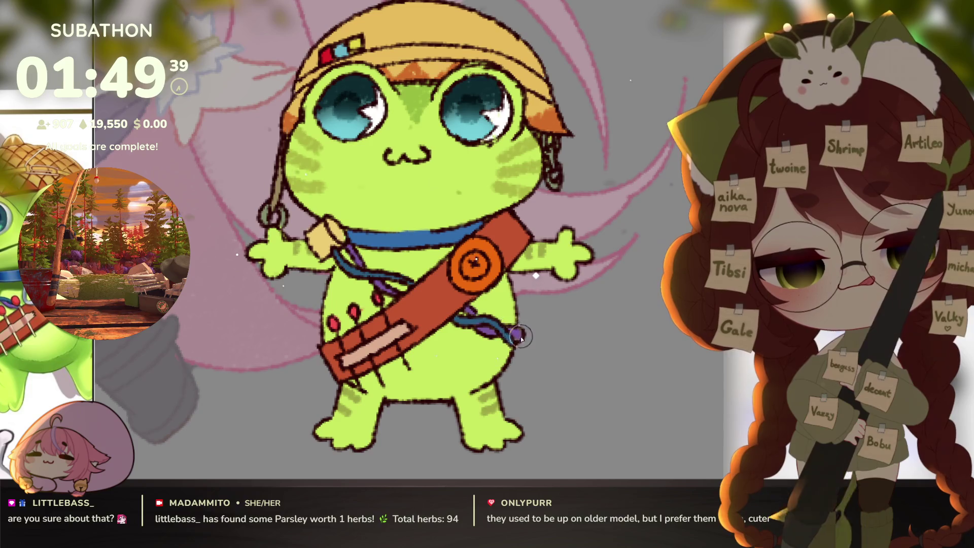
# Undo the last stroke and shift the view sideways across the frog
pyautogui.moveTo(590, 412); pyautogui.dragTo(624, 414)
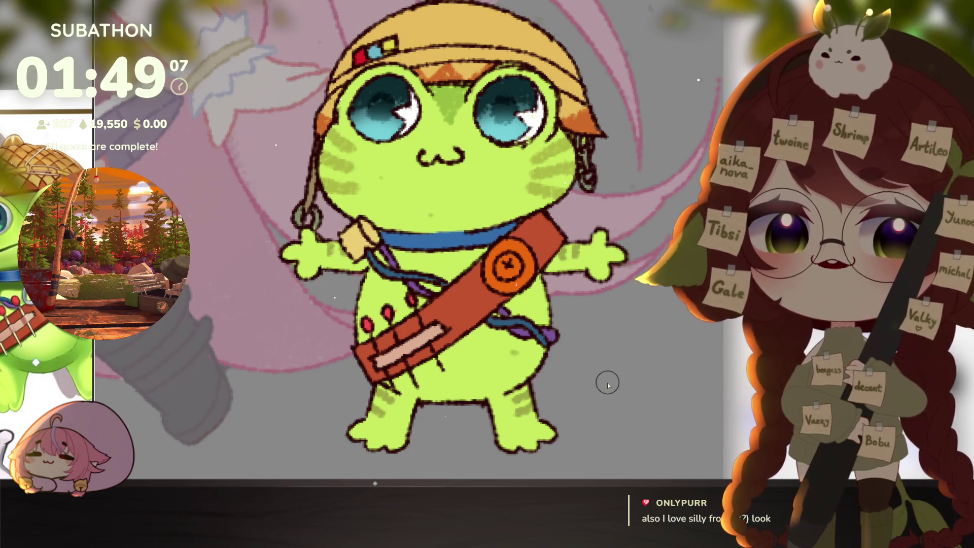
pyautogui.hotkey('ctrl', 'z')
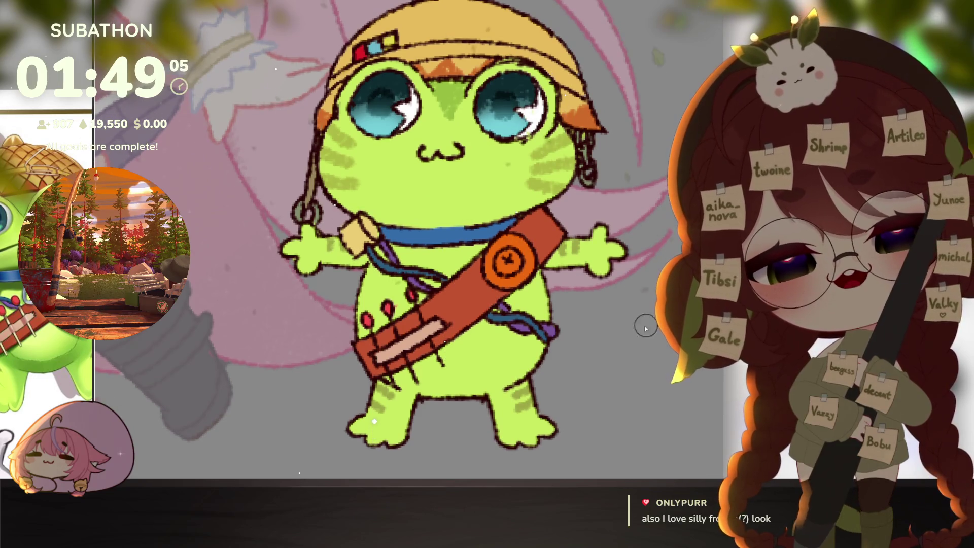
pyautogui.scroll(-3, 600, 293)
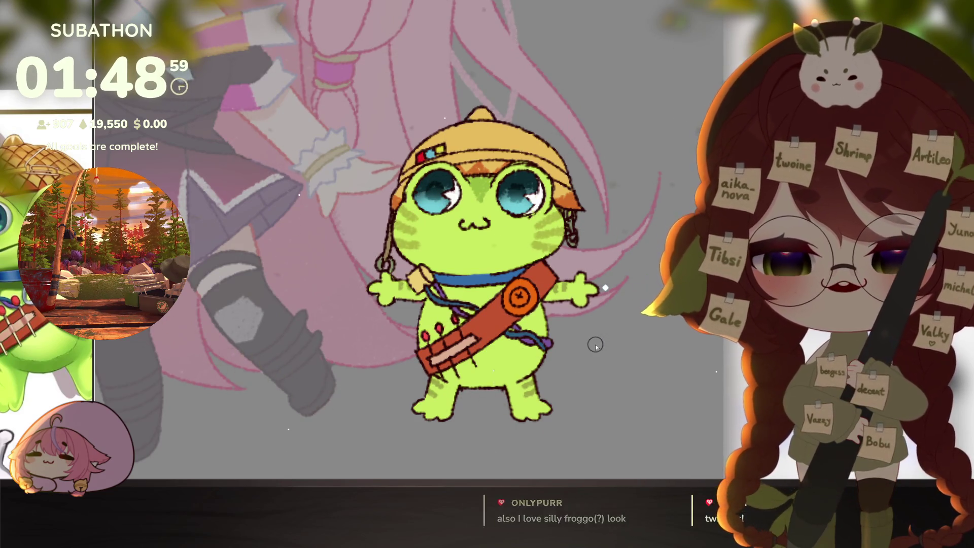
pyautogui.moveTo(595, 345)
pyautogui.mouseDown()
pyautogui.moveTo(639, 402)
pyautogui.moveTo(682, 376)
pyautogui.mouseUp()
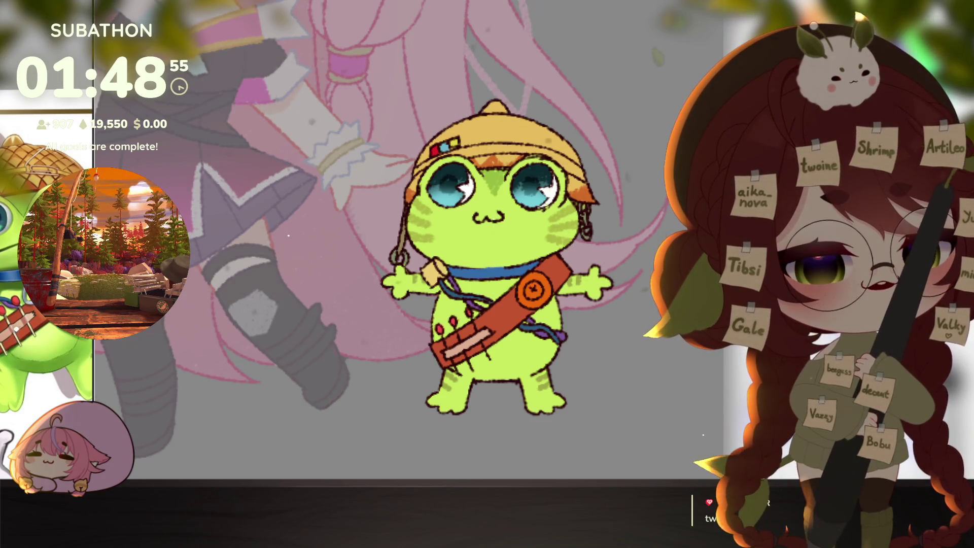
# Draw a loop under the blue collar, fill it as a grey charm, and outline it
pyautogui.scroll(2, 481, 331)
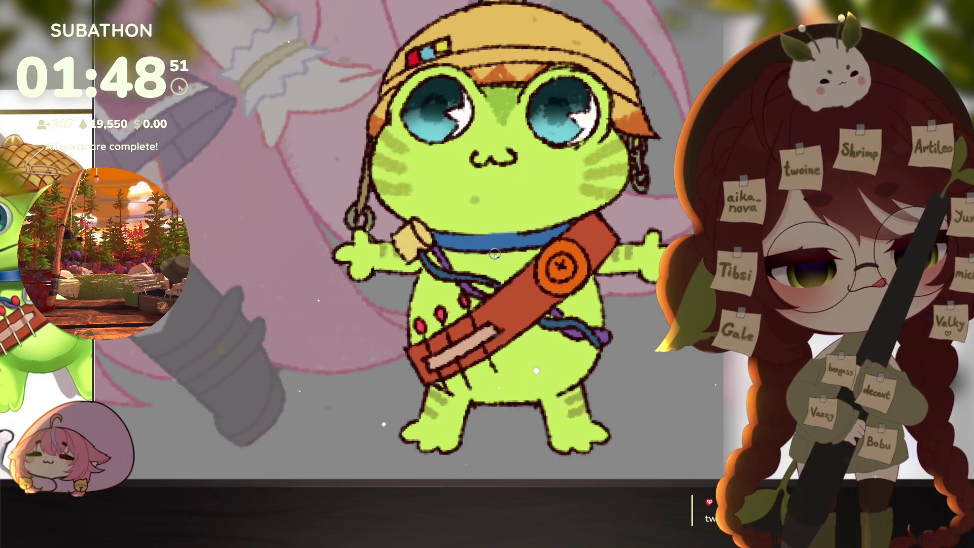
pyautogui.moveTo(477, 286)
pyautogui.mouseDown()
pyautogui.moveTo(504, 301)
pyautogui.moveTo(516, 263)
pyautogui.mouseUp()
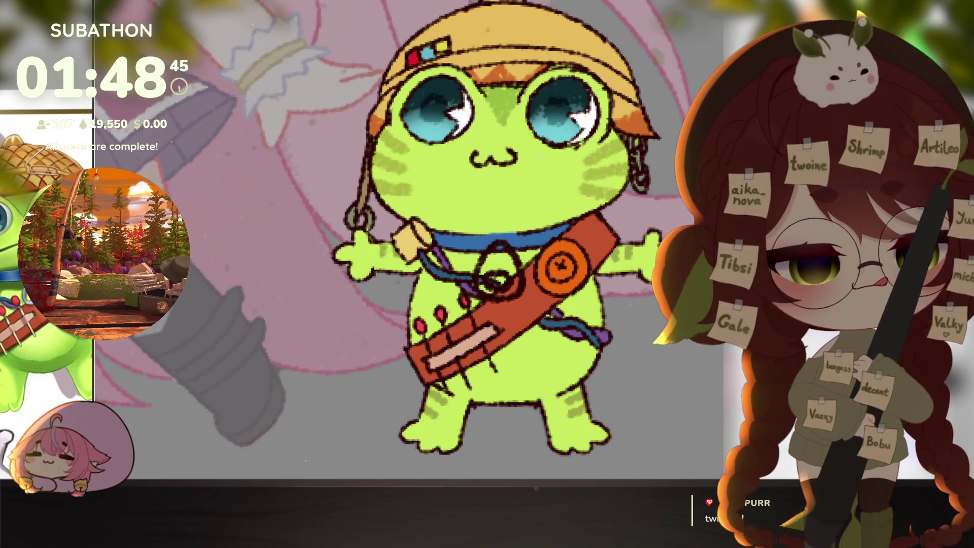
pyautogui.hotkey('ctrl', 'z')
pyautogui.hotkey('ctrl', 'z')
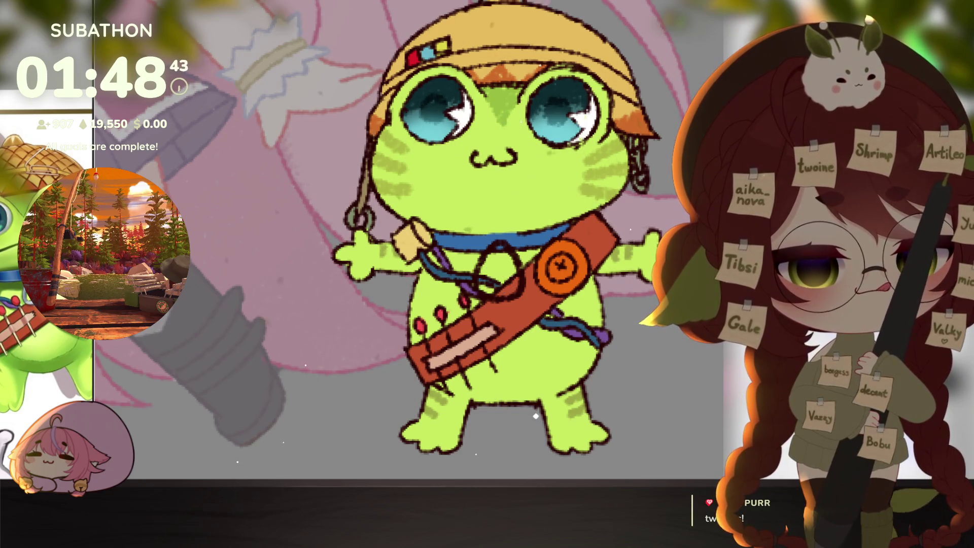
pyautogui.moveTo(496, 244)
pyautogui.mouseDown()
pyautogui.moveTo(480, 274)
pyautogui.moveTo(515, 292)
pyautogui.moveTo(509, 247)
pyautogui.mouseUp()
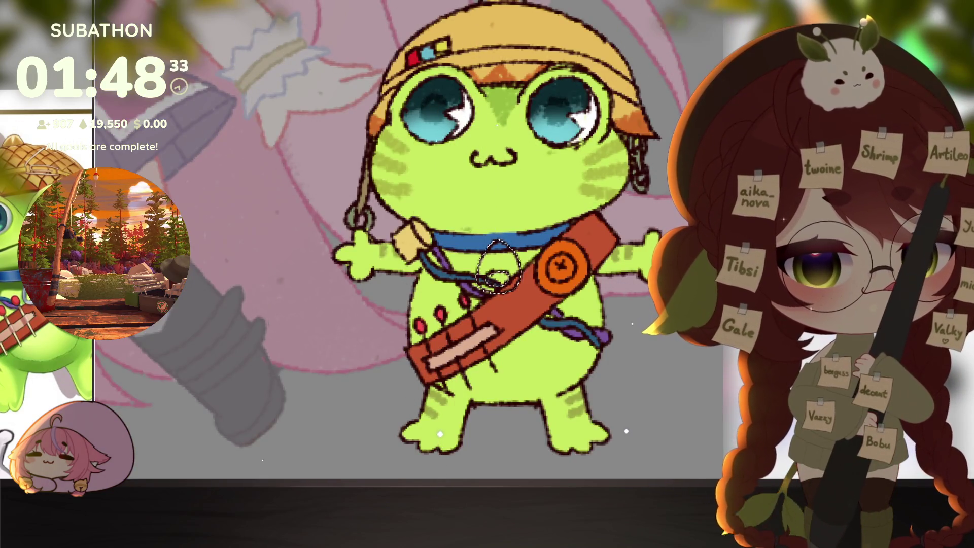
pyautogui.hotkey('alt', 'BackSpace')
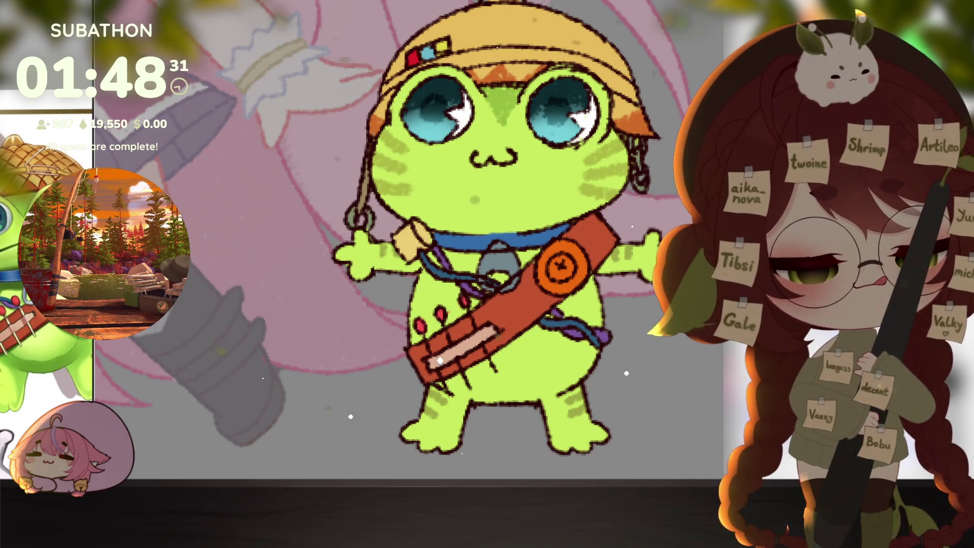
pyautogui.moveTo(480, 248); pyautogui.dragTo(505, 287)
pyautogui.scroll(-5, 605, 349)
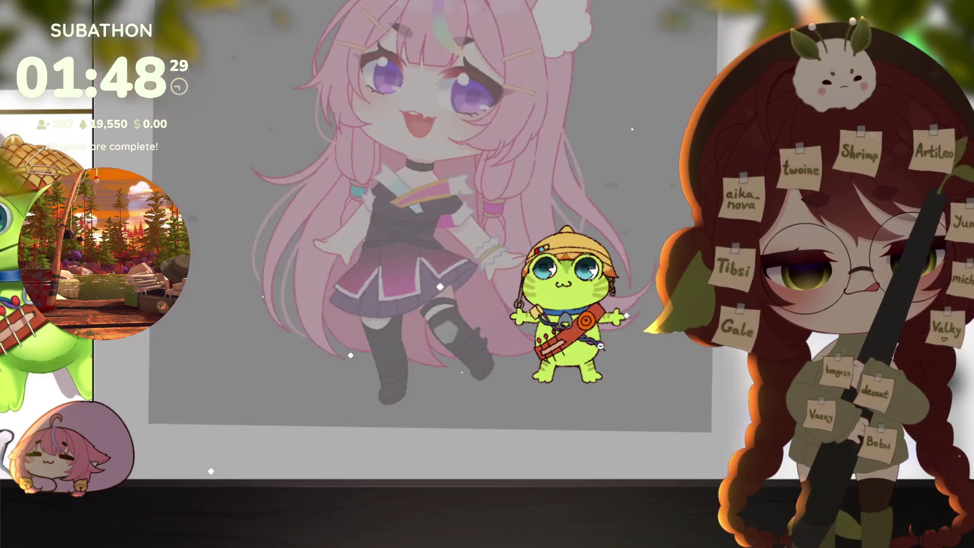
# Zoom in on the frog and centre the view on its face
pyautogui.scroll(2, 599, 387)
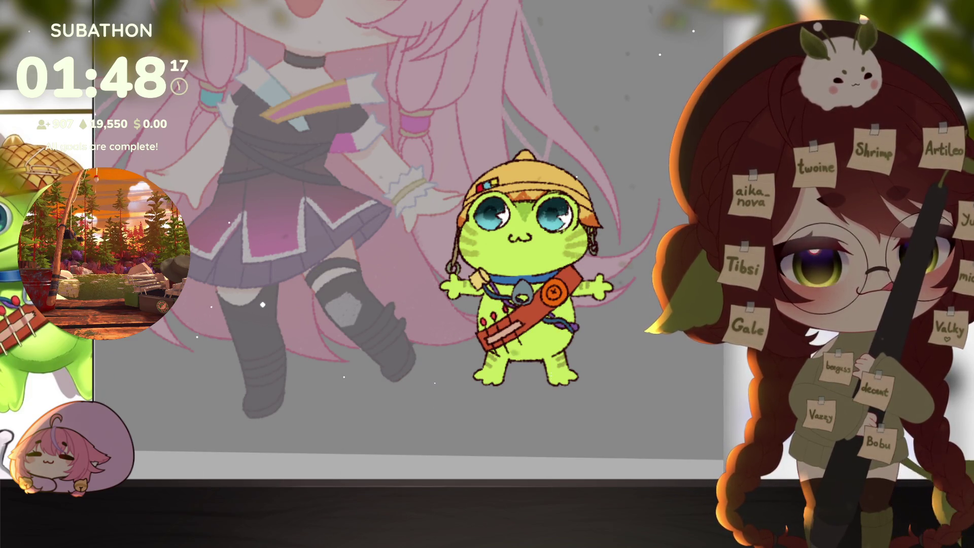
pyautogui.click(558, 356)
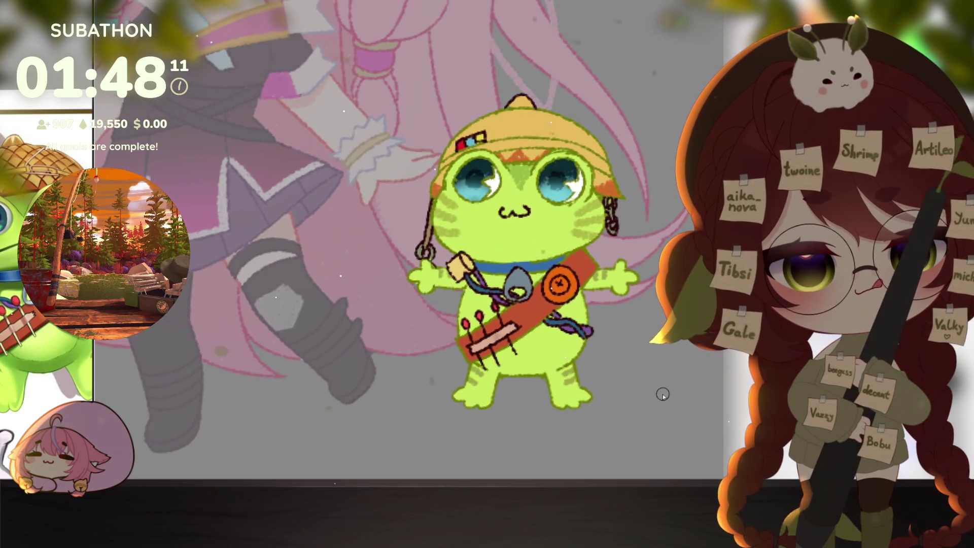
pyautogui.scroll(3, 478, 218)
pyautogui.moveTo(478, 218); pyautogui.dragTo(491, 304)
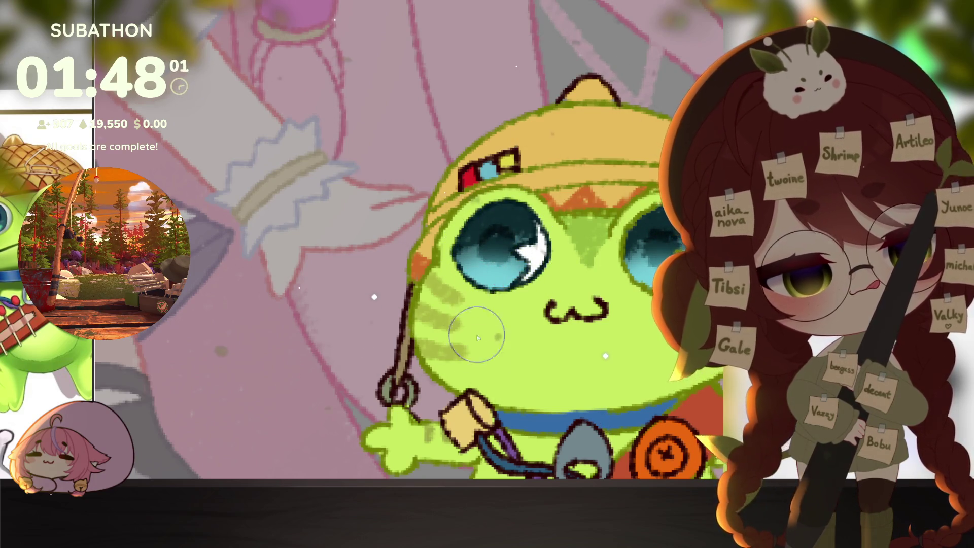
# Paint a wider blue band along the frog's collar reaching toward the pendant
pyautogui.hscroll(3, 558, 233)
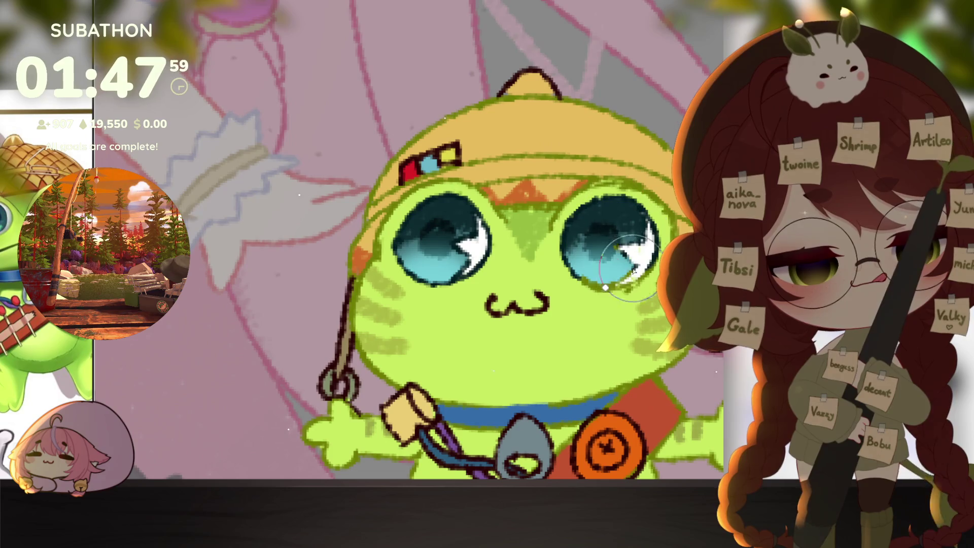
pyautogui.scroll(-3, 656, 373)
pyautogui.scroll(-3, 656, 373)
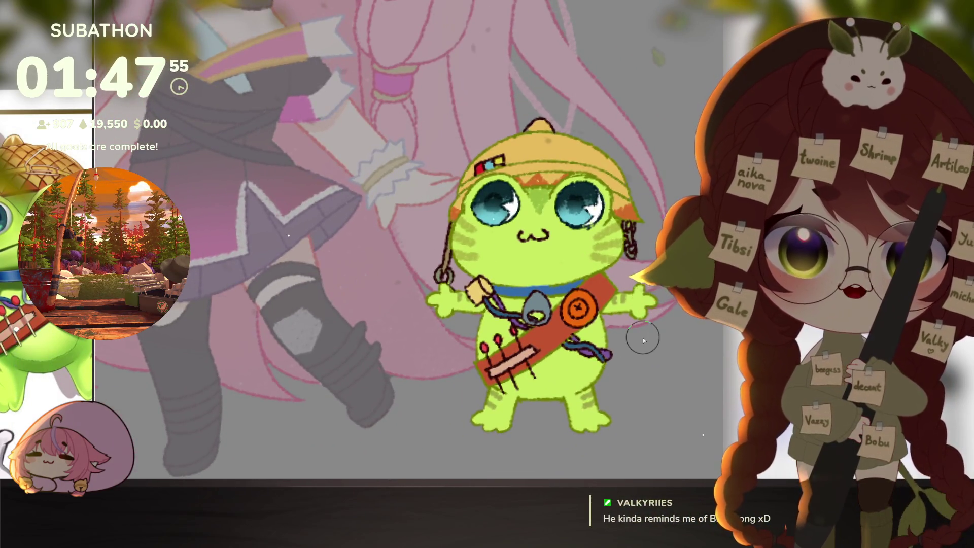
pyautogui.scroll(3, 608, 367)
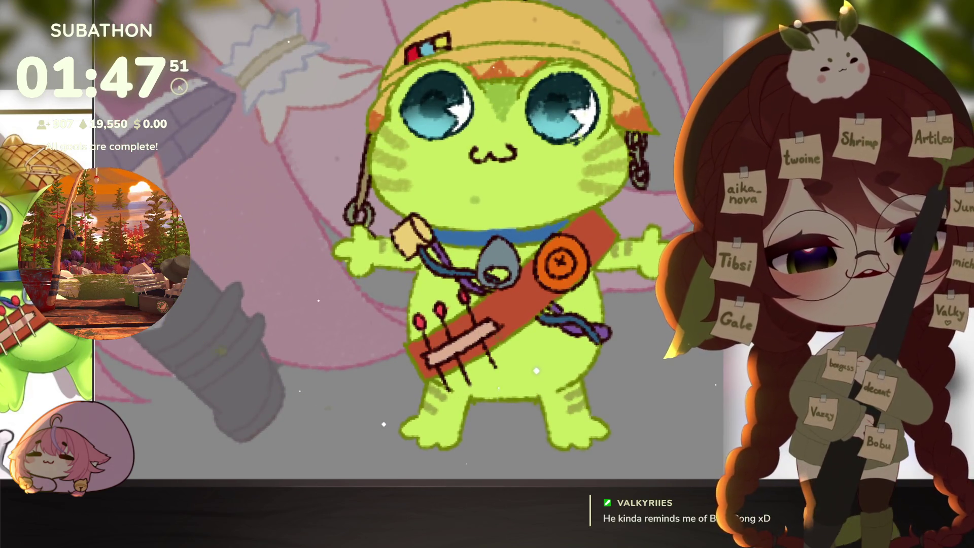
pyautogui.moveTo(477, 253)
pyautogui.mouseDown()
pyautogui.moveTo(548, 218)
pyautogui.moveTo(585, 238)
pyautogui.mouseUp()
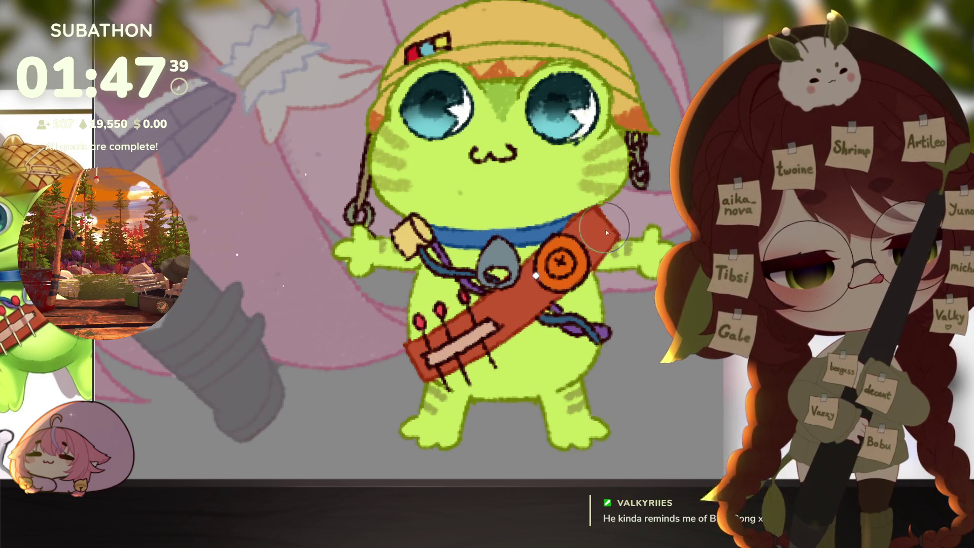
# Rotate the canvas to tilt the frog, recentre it, then turn the view upright
pyautogui.scroll(3, 601, 203)
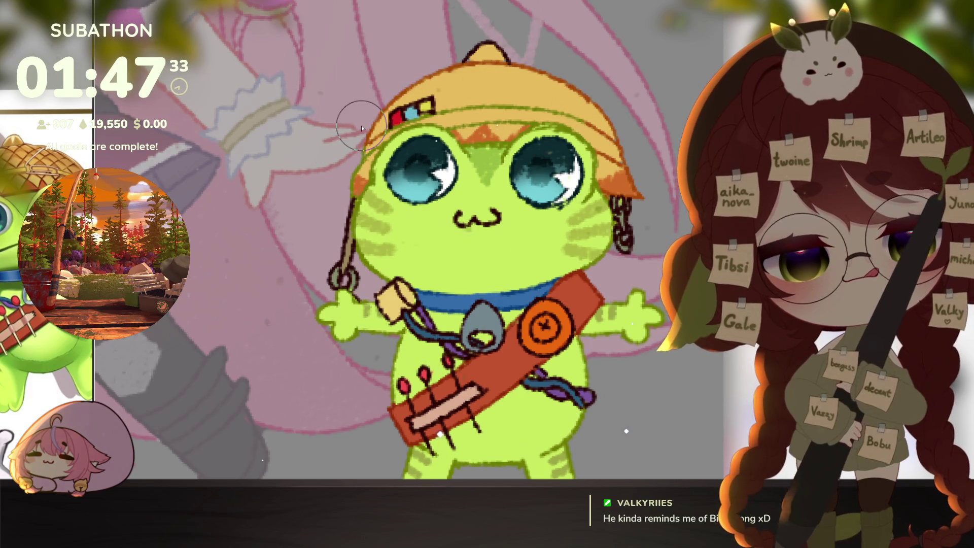
pyautogui.moveTo(350, 197); pyautogui.dragTo(551, 420)
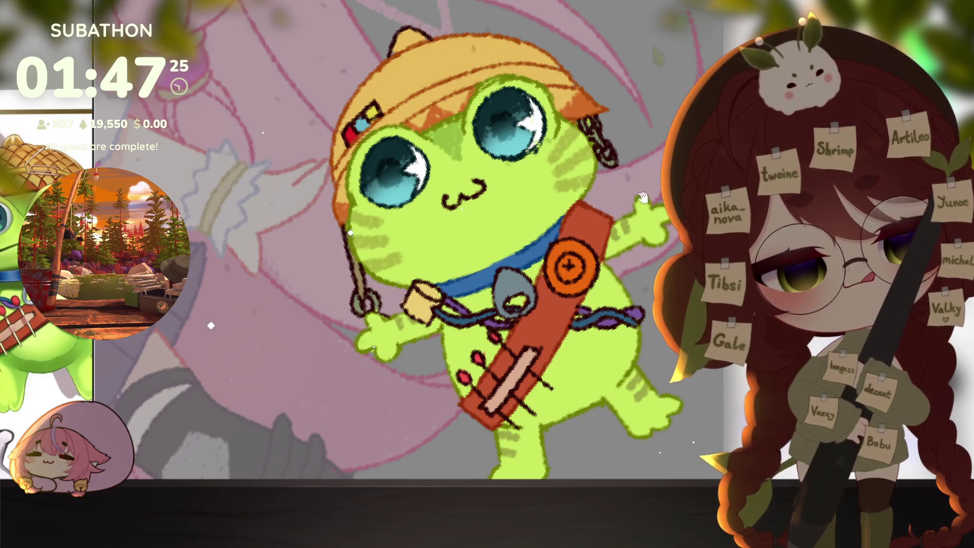
pyautogui.moveTo(558, 63); pyautogui.dragTo(546, 116)
pyautogui.moveTo(675, 350)
pyautogui.mouseDown()
pyautogui.moveTo(648, 365)
pyautogui.moveTo(680, 358)
pyautogui.mouseUp()
pyautogui.scroll(-3, 659, 370)
pyautogui.scroll(1, 647, 396)
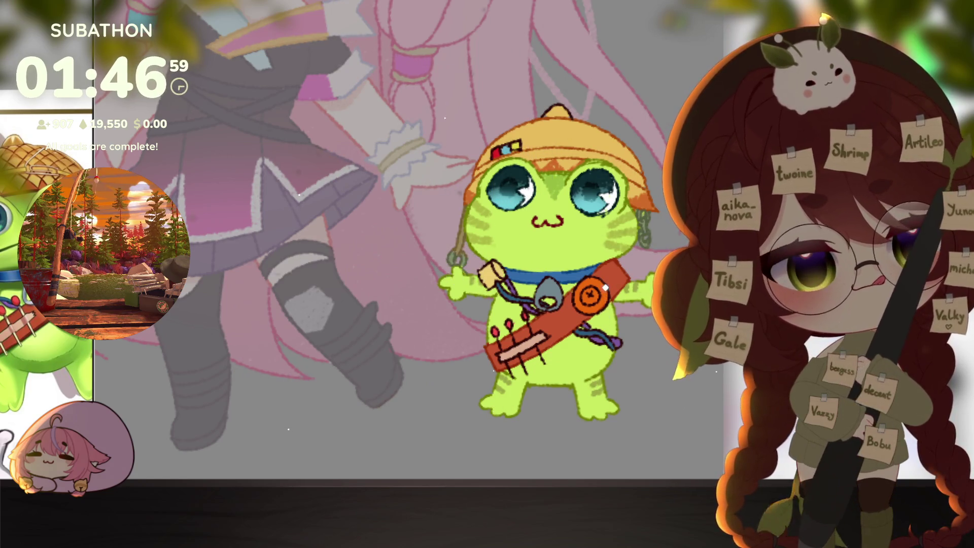
# Dab yellow on the hat badge, zigzag orange along the brim, and repaint the tip yellow
pyautogui.click(516, 146)
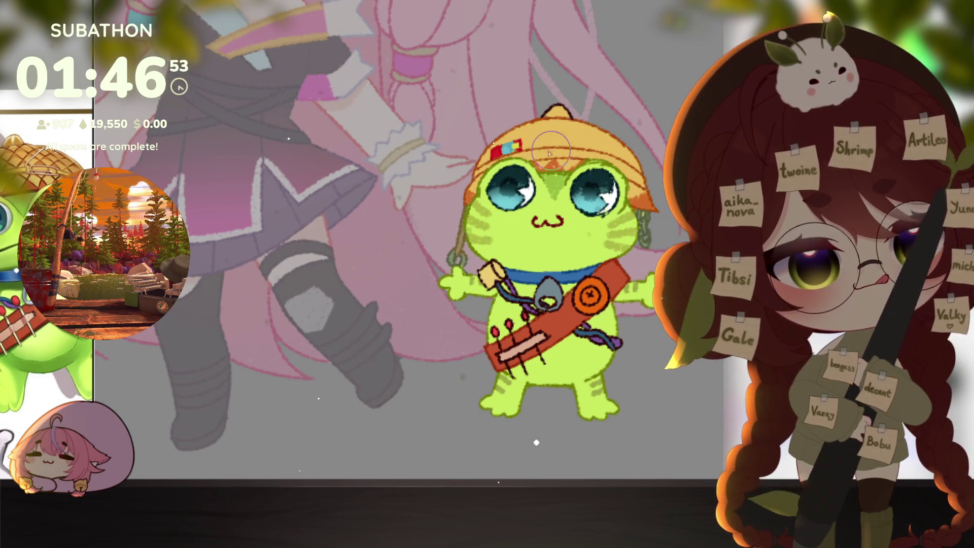
pyautogui.moveTo(530, 165); pyautogui.dragTo(573, 163)
pyautogui.moveTo(569, 115)
pyautogui.mouseDown()
pyautogui.moveTo(538, 117)
pyautogui.moveTo(573, 99)
pyautogui.moveTo(583, 111)
pyautogui.mouseUp()
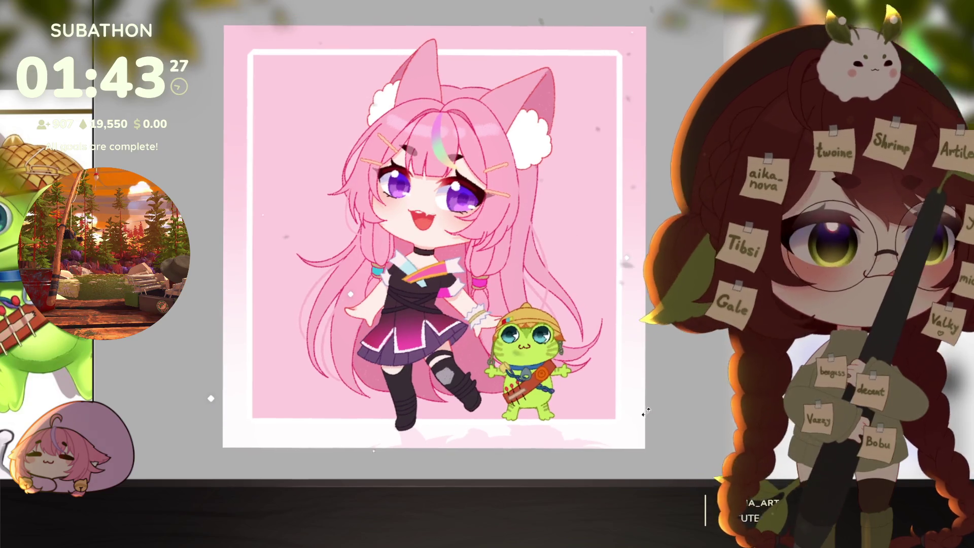
pyautogui.click(623, 95)
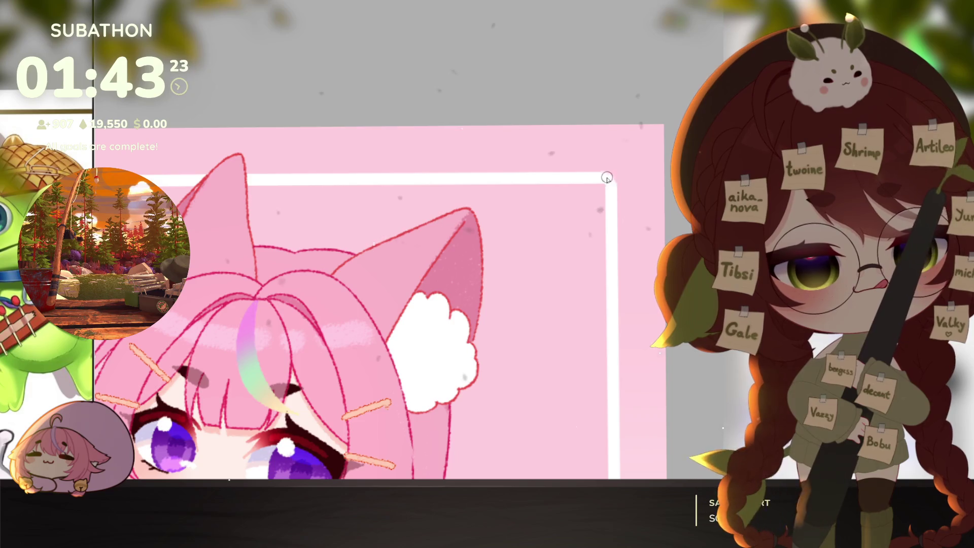
pyautogui.hscroll(-5, 261, 224)
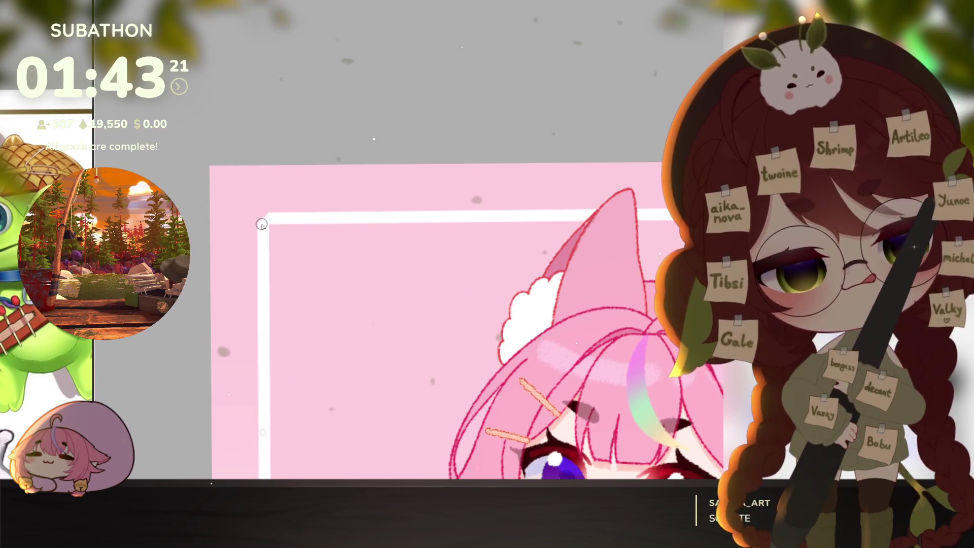
pyautogui.hotkey('ctrl', '0')
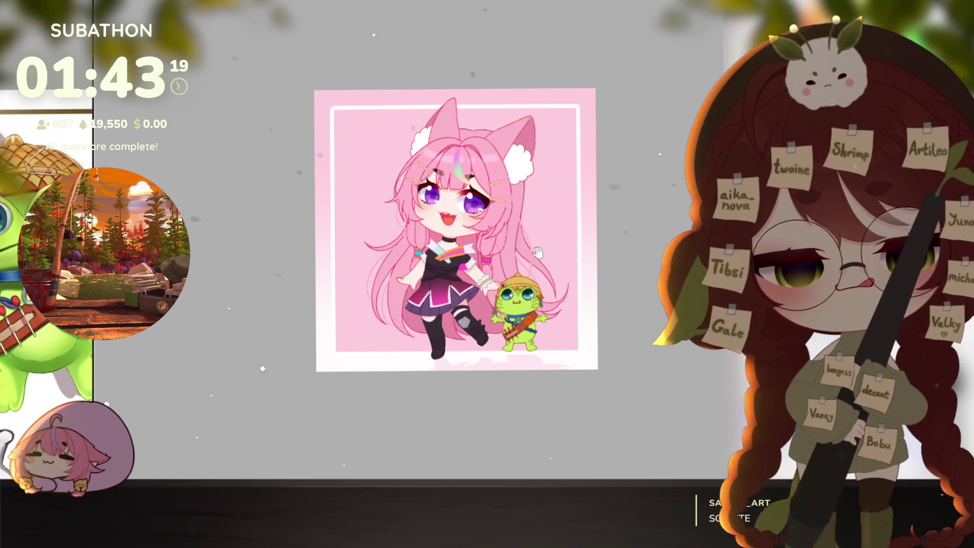
pyautogui.click(604, 370)
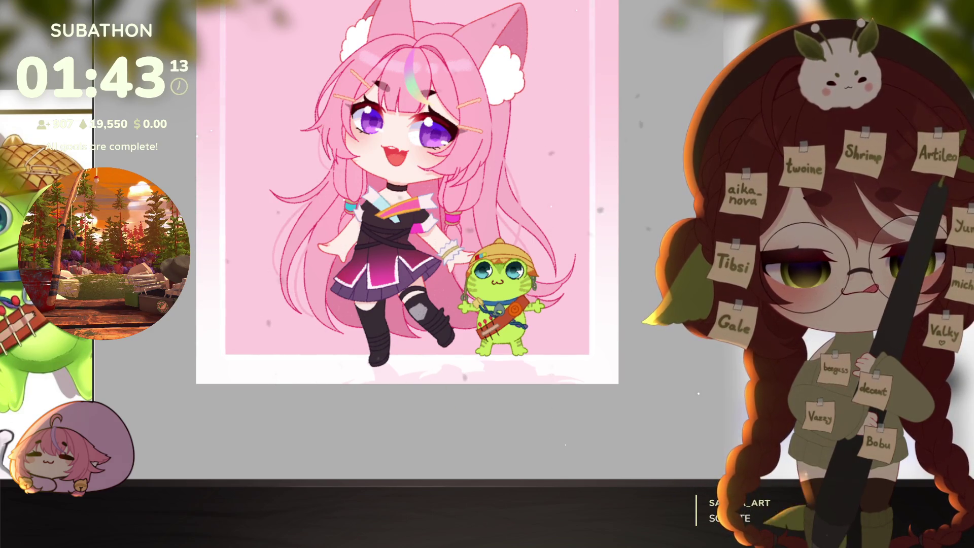
pyautogui.hotkey('ctrl', '0')
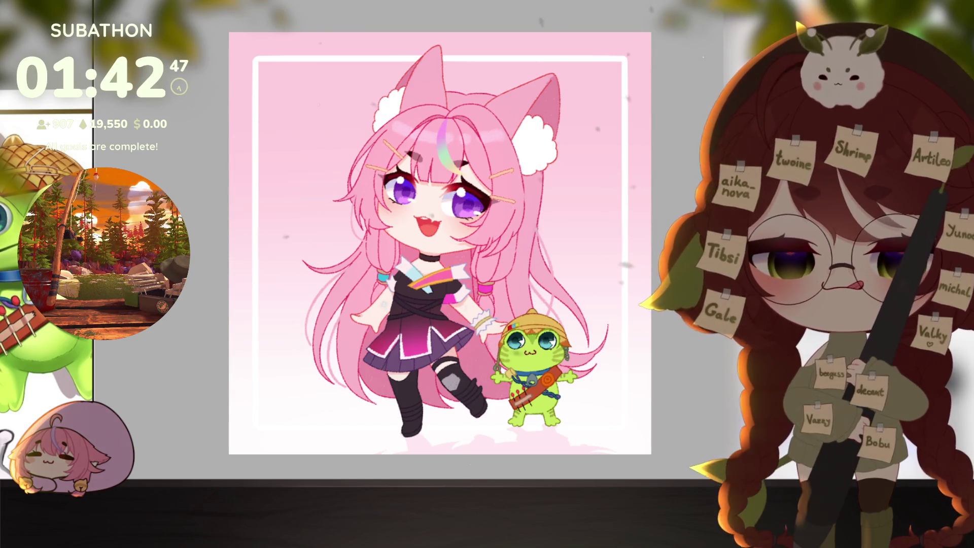
pyautogui.scroll(-3, 658, 358)
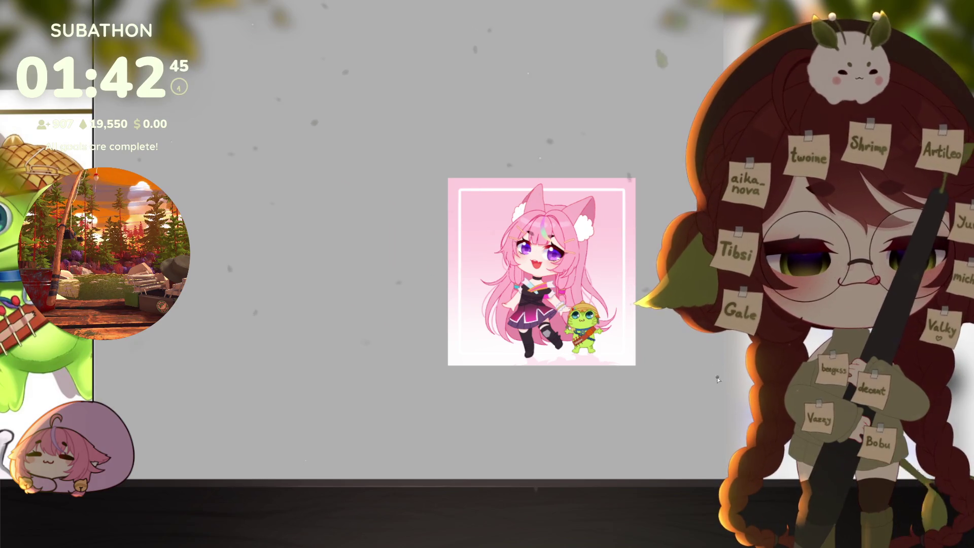
pyautogui.scroll(2, 676, 361)
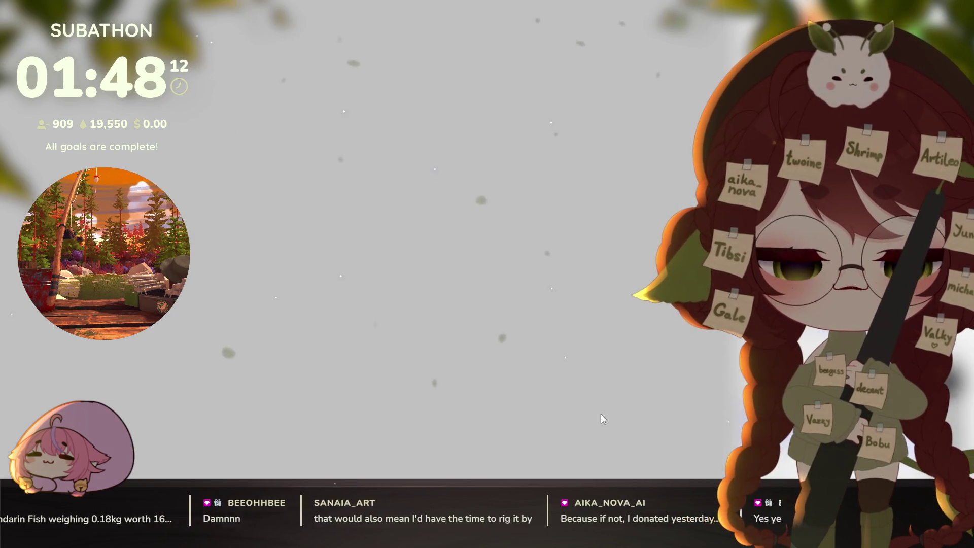
pyautogui.hotkey('alt', 'Tab')
# Show the illustration fullscreen, zoom in to inspect it, then zoom out to fit the frame
pyautogui.doubleClick(258, 150)
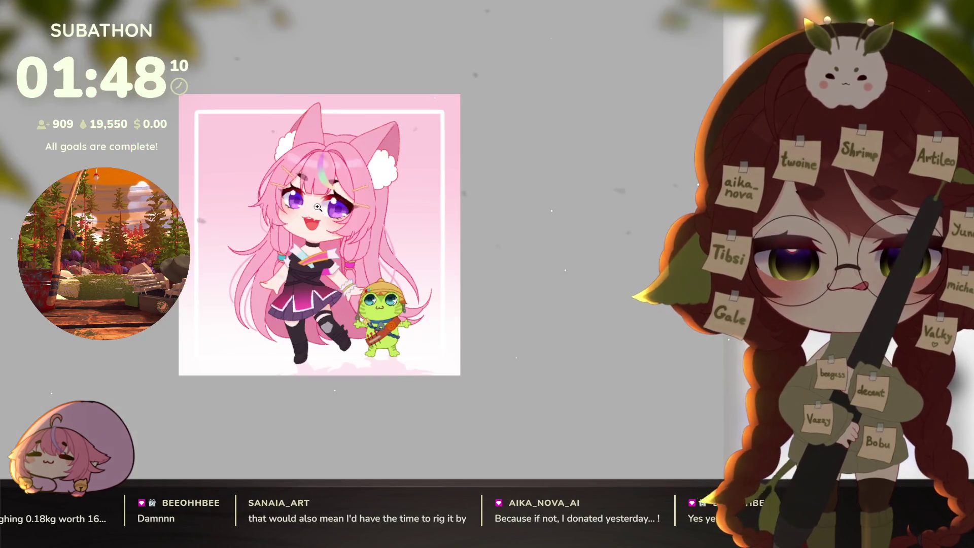
pyautogui.scroll(5, 397, 203)
pyautogui.moveTo(397, 203); pyautogui.dragTo(438, 206)
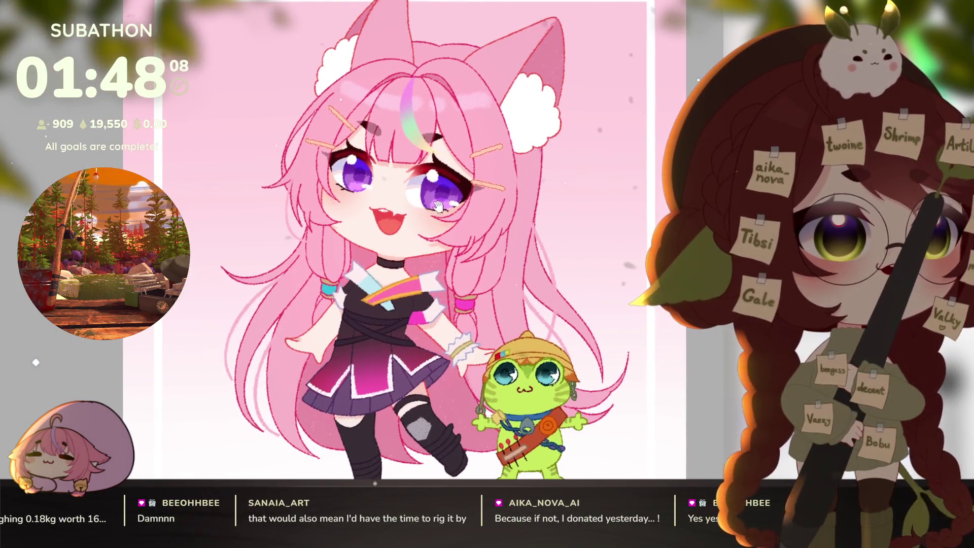
pyautogui.scroll(-3, 419, 239)
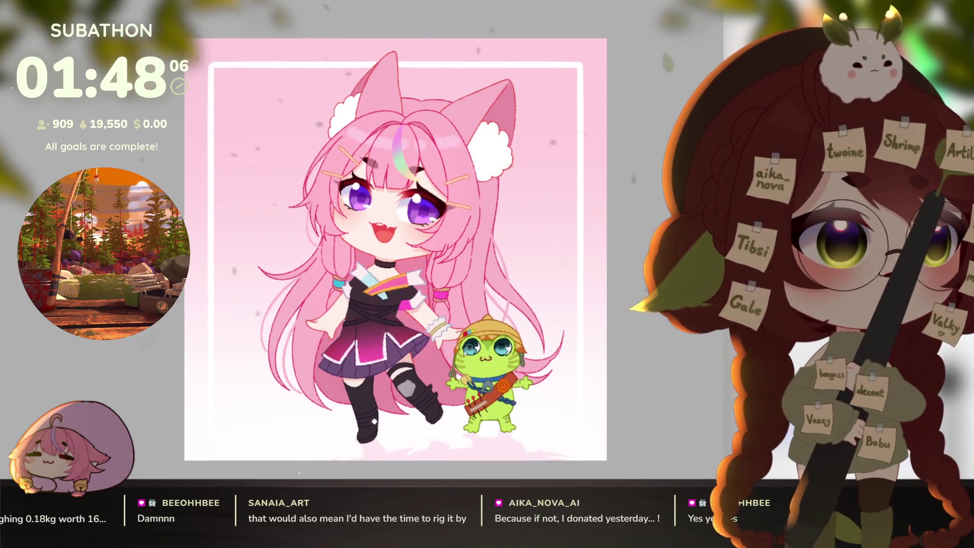
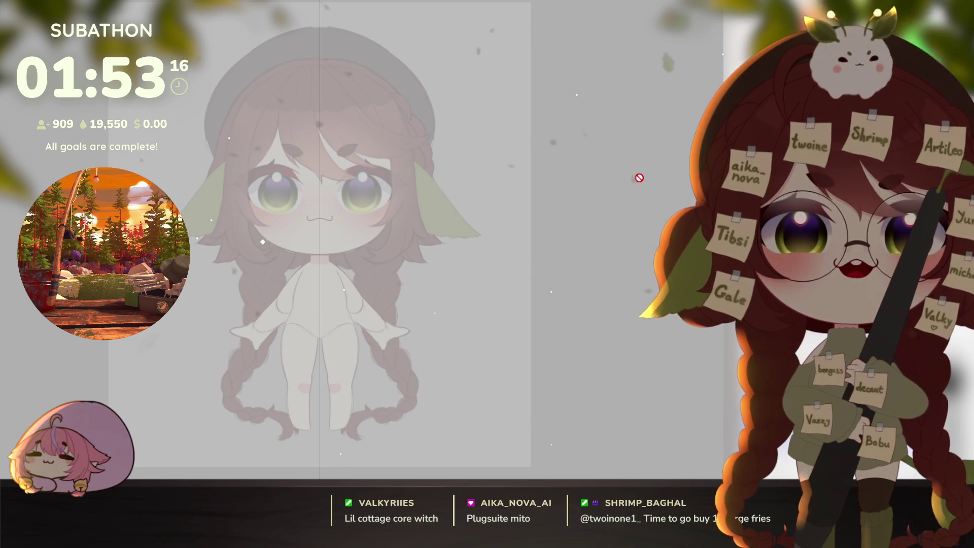
# Pan the canvas and detach it into a smaller floating window
pyautogui.moveTo(414, 340)
pyautogui.mouseDown()
pyautogui.moveTo(578, 348)
pyautogui.moveTo(592, 363)
pyautogui.mouseUp()
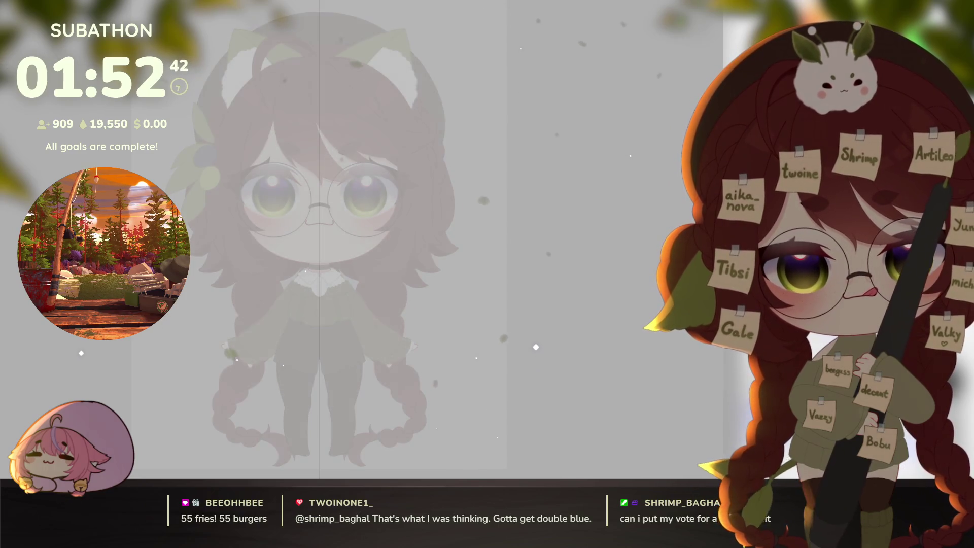
pyautogui.moveTo(391, 358); pyautogui.dragTo(535, 354)
pyautogui.moveTo(536, 277)
pyautogui.mouseDown()
pyautogui.moveTo(314, 464)
pyautogui.moveTo(374, 411)
pyautogui.moveTo(409, 359)
pyautogui.moveTo(416, 364)
pyautogui.mouseUp()
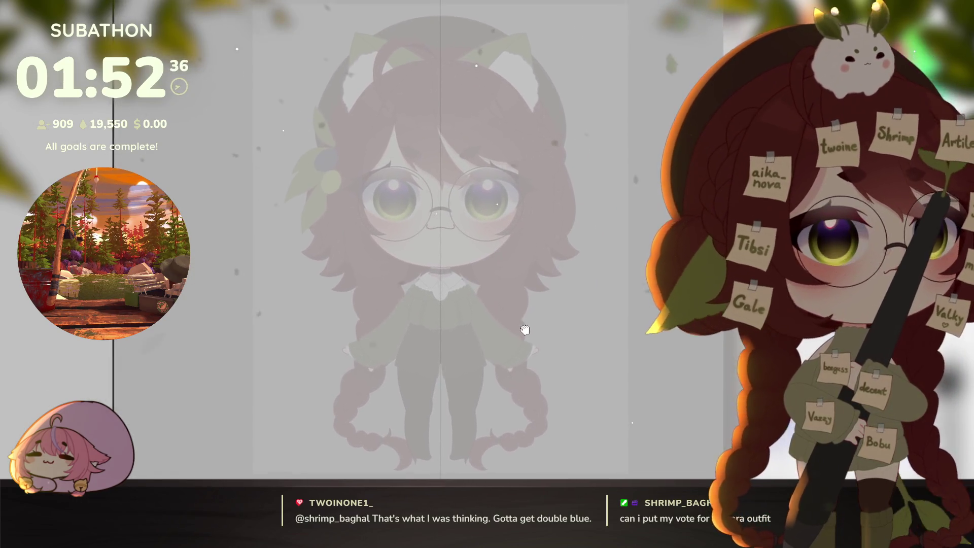
# Widen the left panel beside the canvas and recentre the chibi sketch
pyautogui.moveTo(114, 259); pyautogui.dragTo(207, 258)
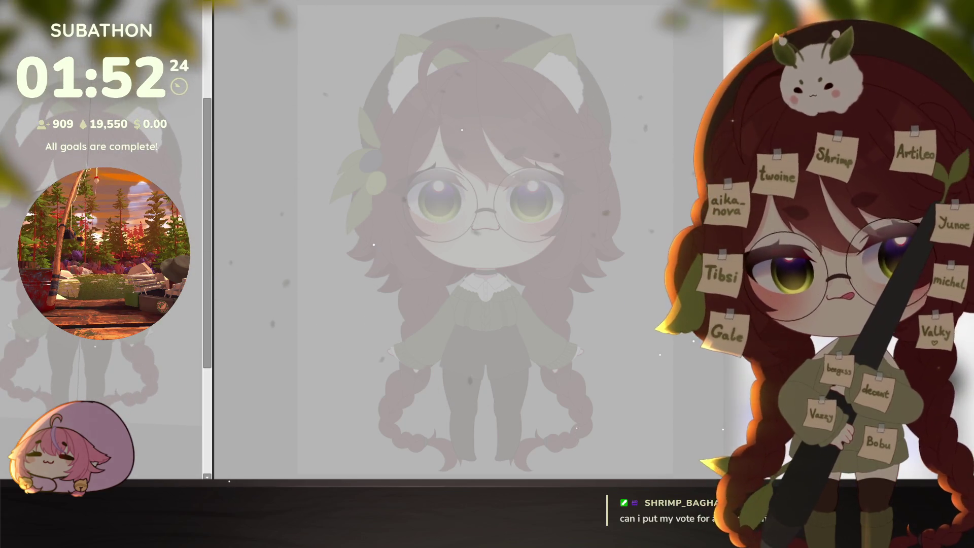
pyautogui.moveTo(137, 131)
pyautogui.mouseDown()
pyautogui.moveTo(158, 156)
pyautogui.moveTo(212, 153)
pyautogui.mouseUp()
pyautogui.moveTo(593, 347); pyautogui.dragTo(551, 386)
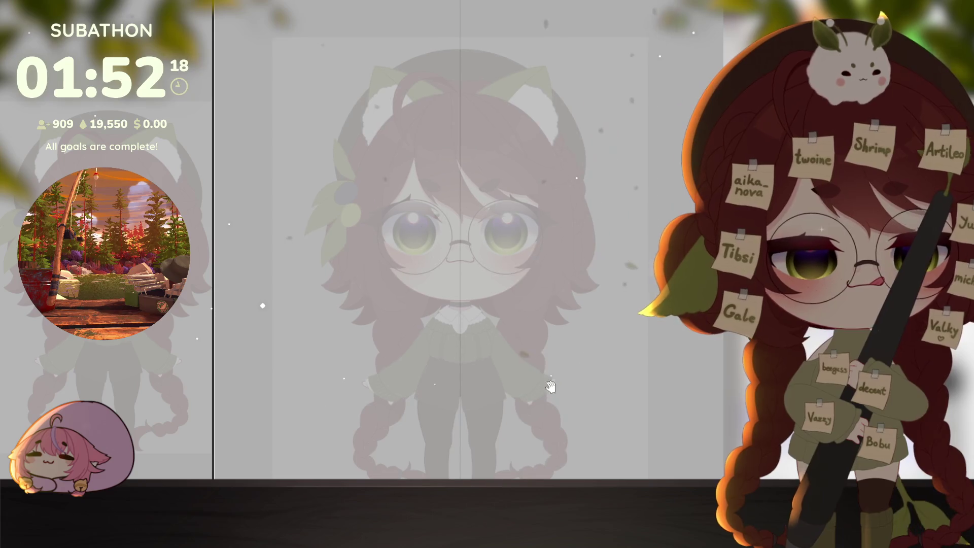
pyautogui.scroll(3, 397, 308)
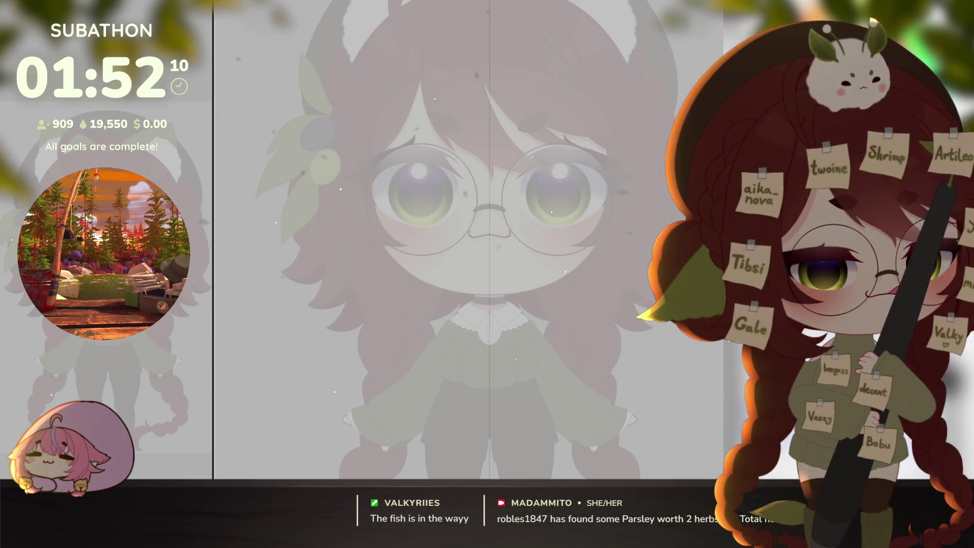
# Hide the green sweater outfit, zoom in on the dress torso, and undo the mirrored collar strokes
pyautogui.hotkey('ctrl', 'z')
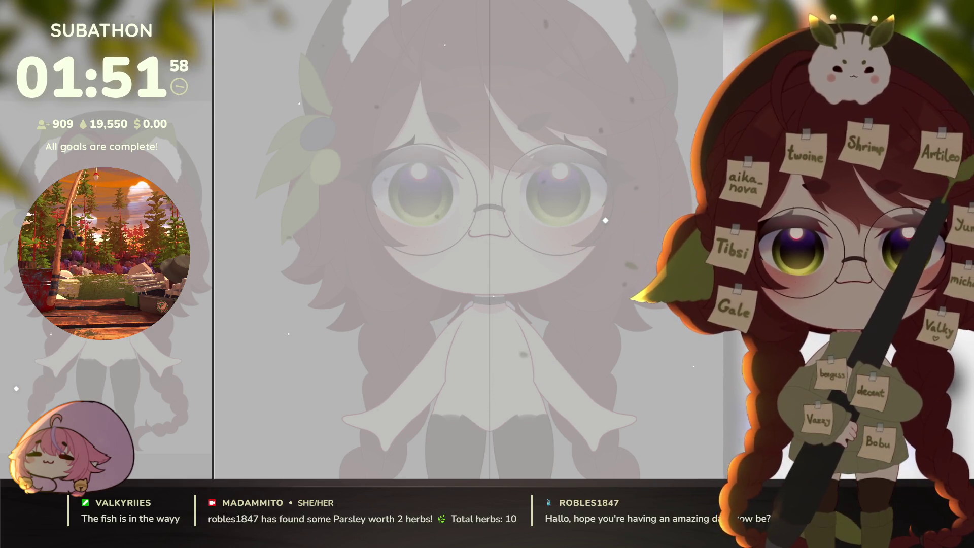
pyautogui.moveTo(104, 254)
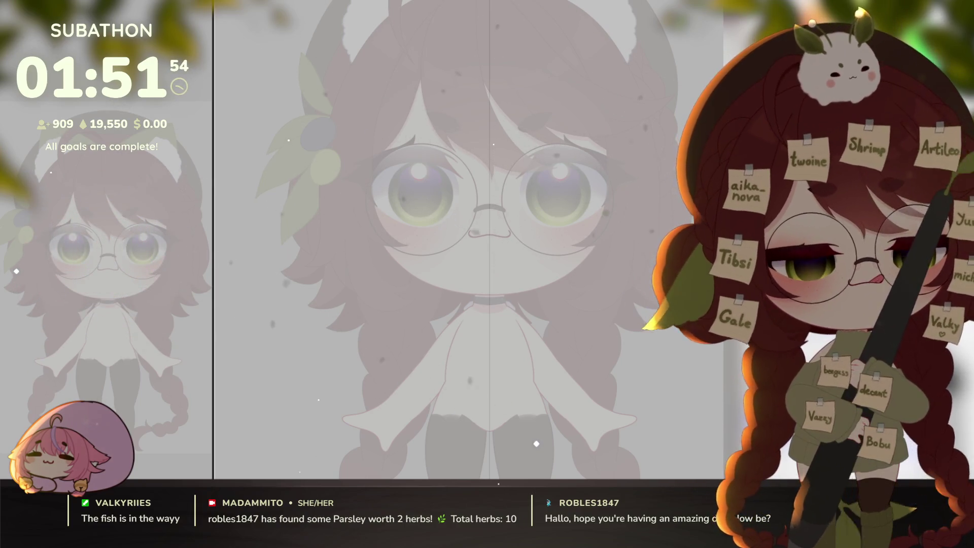
pyautogui.moveTo(478, 361); pyautogui.dragTo(490, 349)
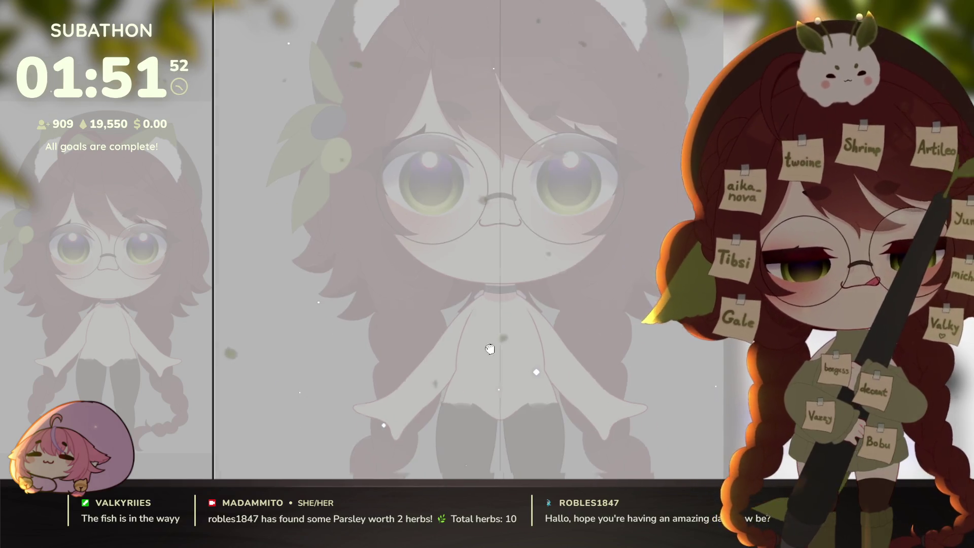
pyautogui.scroll(1, 481, 354)
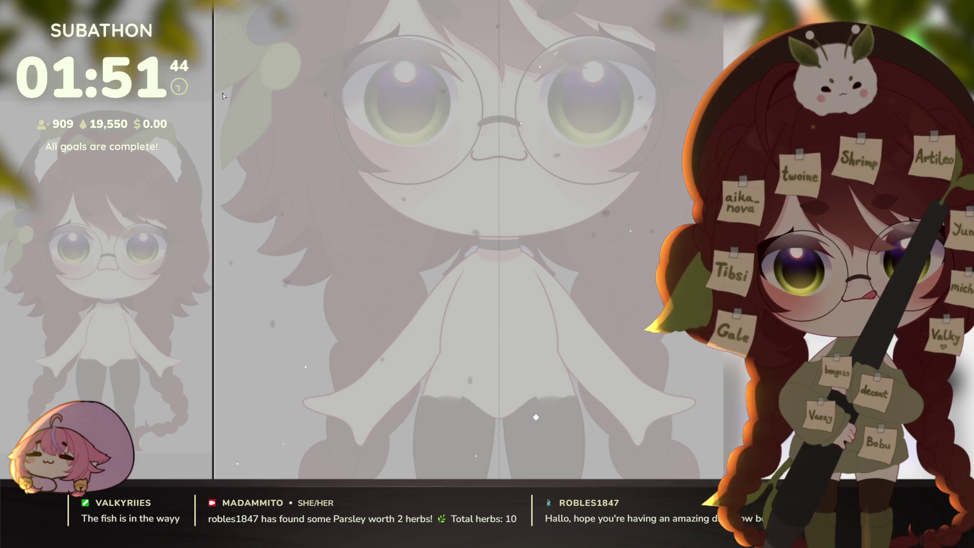
pyautogui.scroll(1, 484, 345)
pyautogui.hotkey('ctrl', 'z')
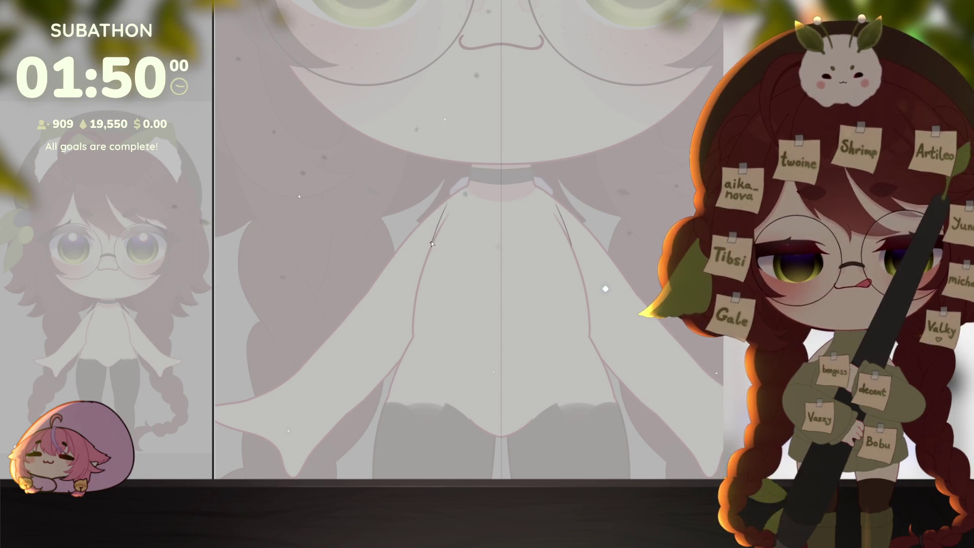
# Extend the collar line up toward the choker
pyautogui.moveTo(451, 198); pyautogui.dragTo(466, 184)
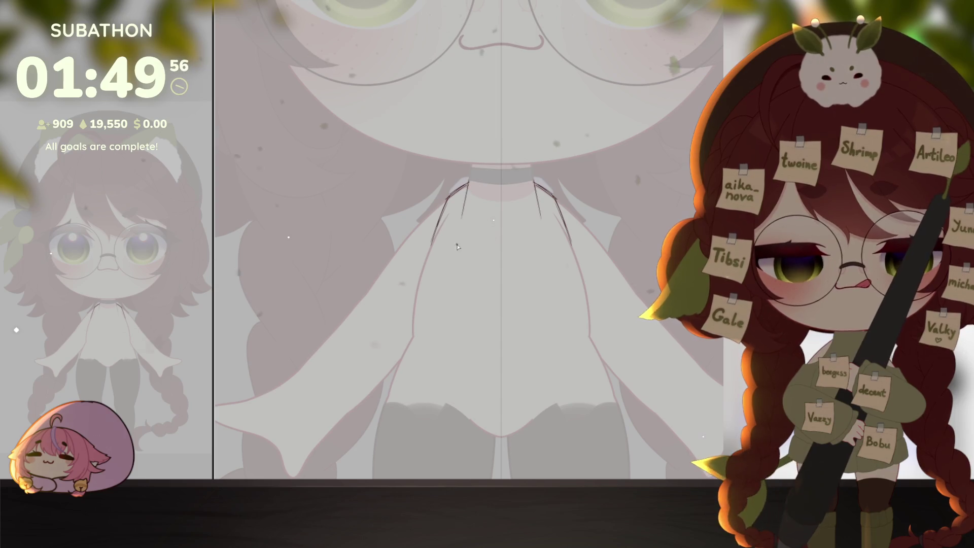
# Draw the V-shaped front panel down from the neckline with a cross line between its sides
pyautogui.moveTo(463, 218)
pyautogui.mouseDown()
pyautogui.moveTo(462, 193)
pyautogui.moveTo(469, 267)
pyautogui.moveTo(499, 271)
pyautogui.mouseUp()
pyautogui.hotkey('ctrl', 'z')
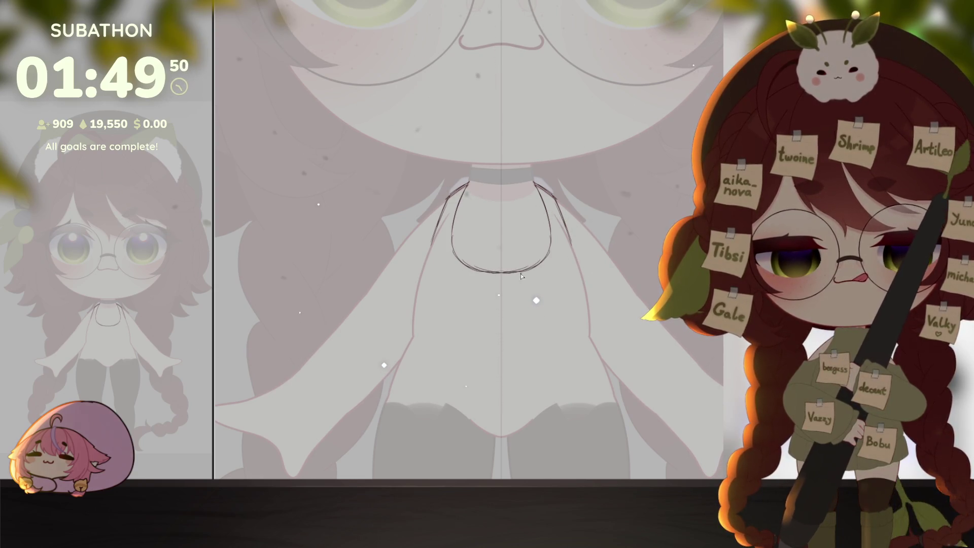
pyautogui.press('h')
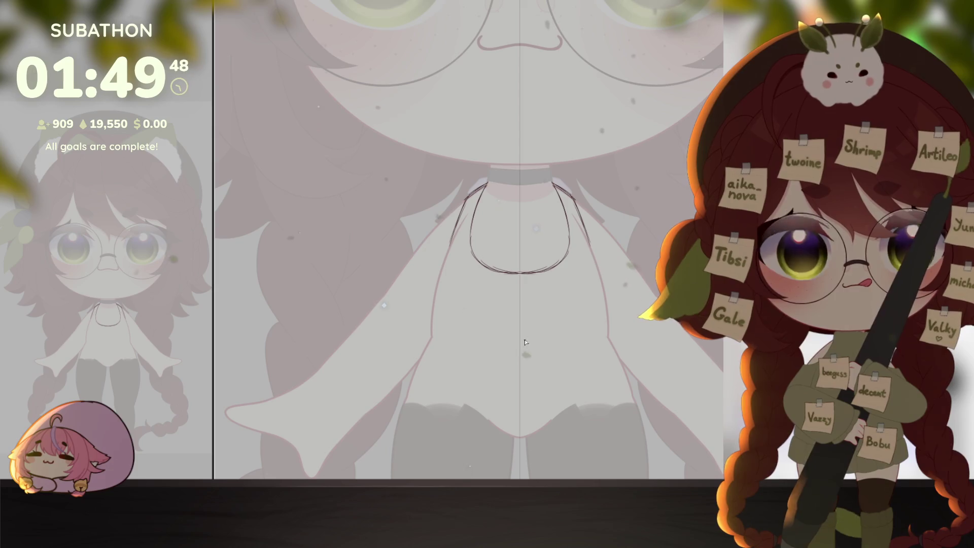
pyautogui.moveTo(507, 278)
pyautogui.mouseDown()
pyautogui.moveTo(522, 296)
pyautogui.moveTo(509, 333)
pyautogui.moveTo(519, 363)
pyautogui.mouseUp()
pyautogui.moveTo(502, 321); pyautogui.dragTo(519, 363)
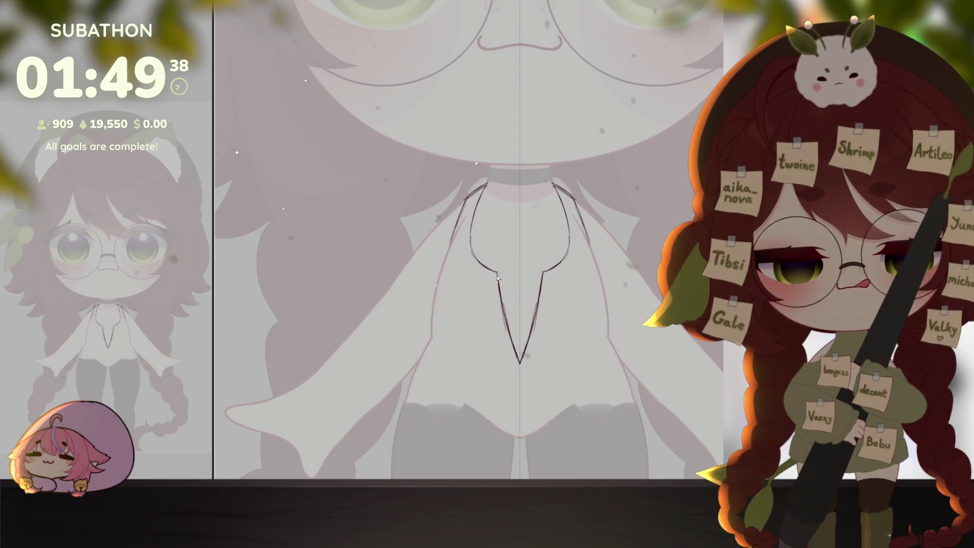
pyautogui.moveTo(523, 322); pyautogui.dragTo(566, 311)
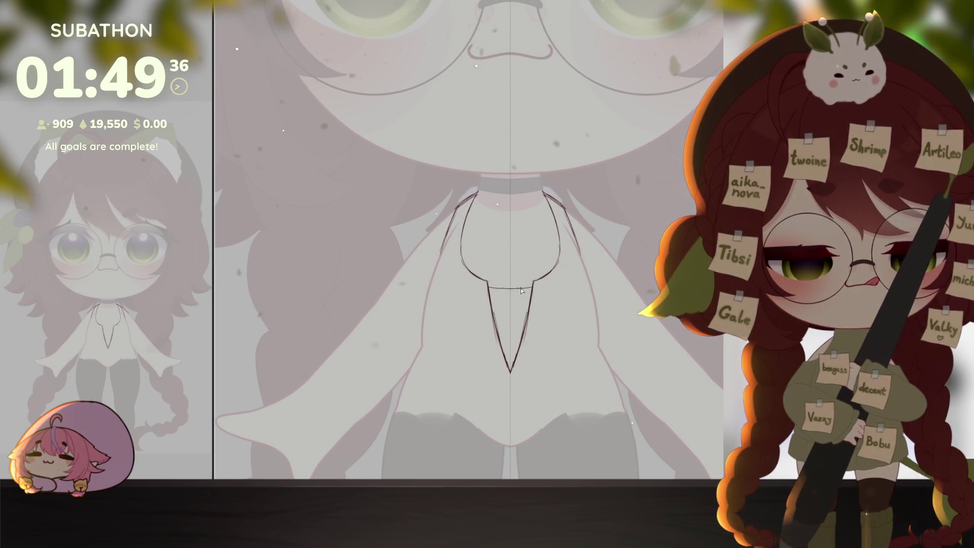
pyautogui.moveTo(511, 289); pyautogui.dragTo(527, 291)
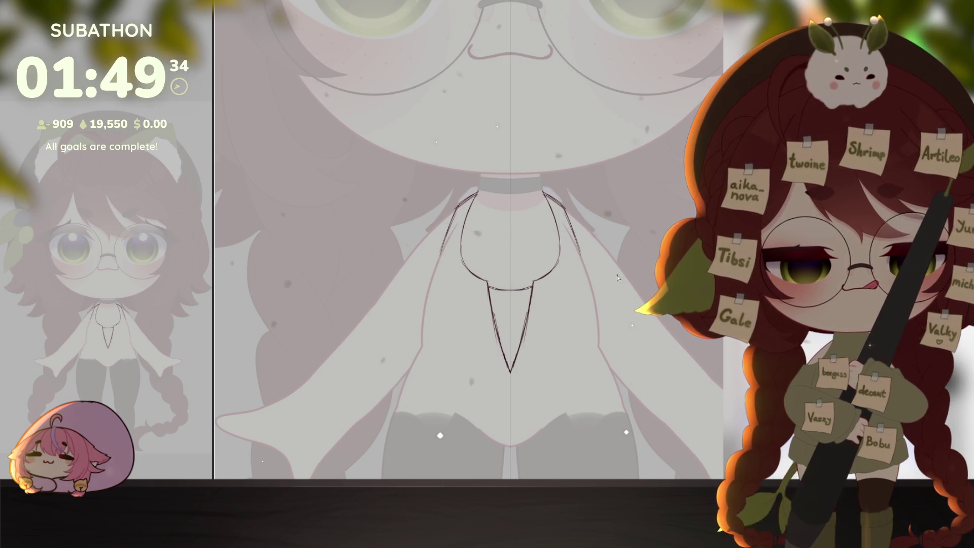
pyautogui.moveTo(569, 334); pyautogui.dragTo(577, 332)
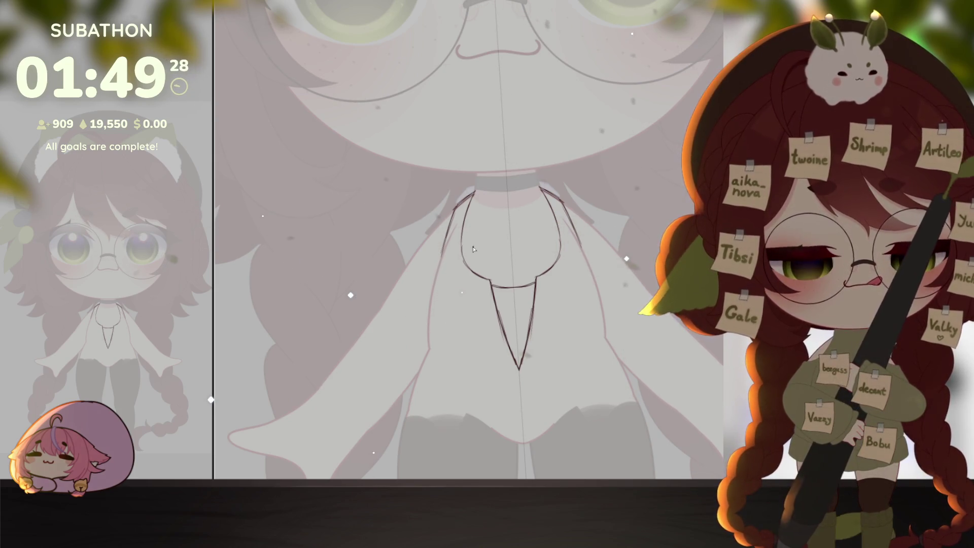
# Draw a curved line across the chest below the collar
pyautogui.moveTo(462, 243); pyautogui.dragTo(558, 234)
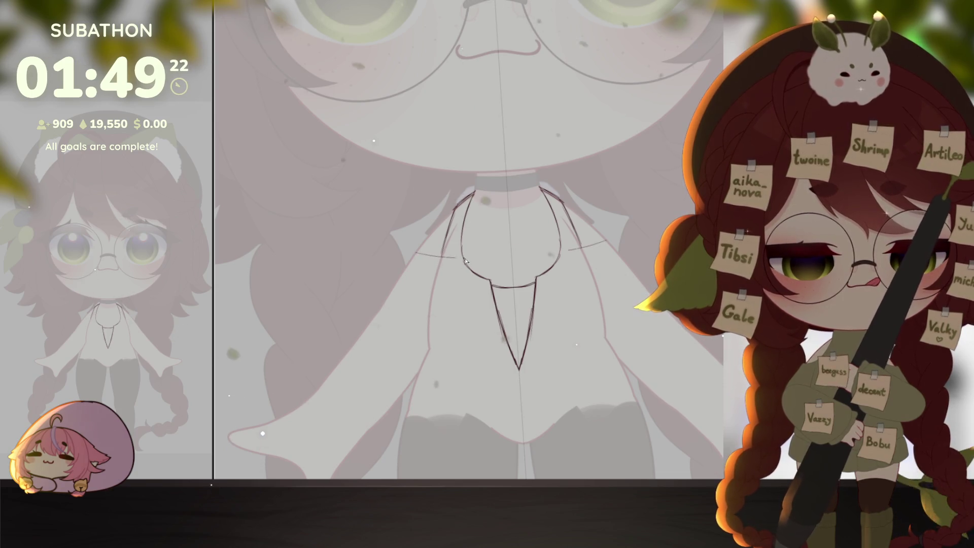
pyautogui.moveTo(417, 252); pyautogui.dragTo(603, 241)
pyautogui.hotkey('ctrl', 'z')
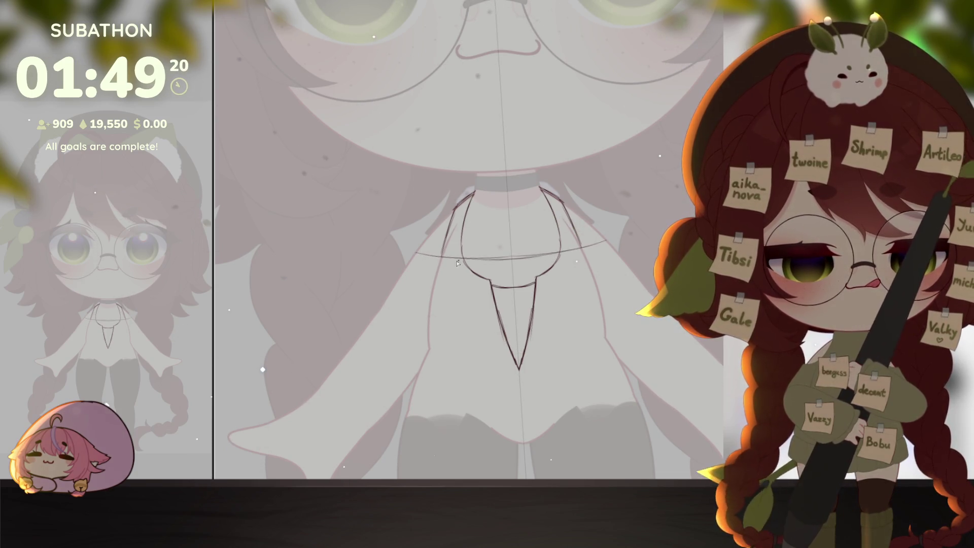
pyautogui.moveTo(458, 257); pyautogui.dragTo(564, 249)
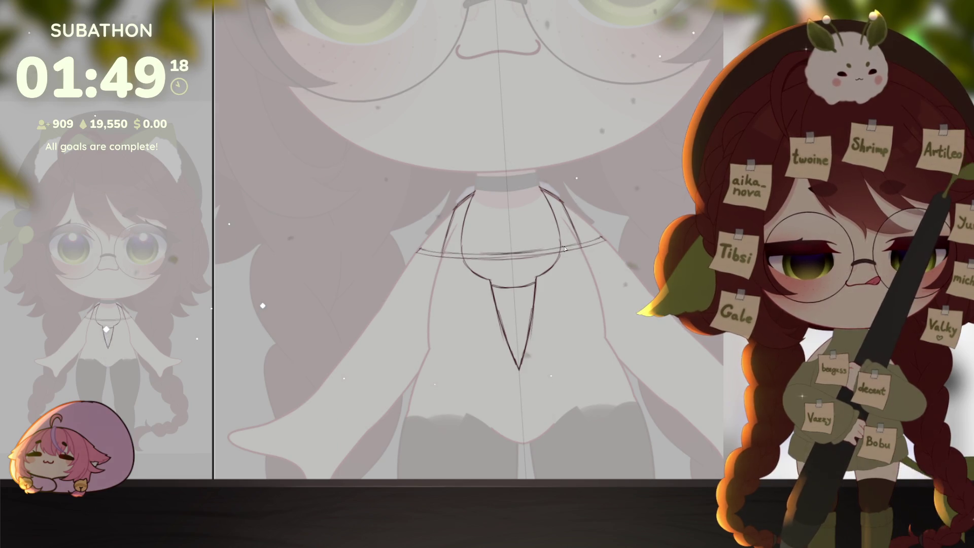
pyautogui.press('-')
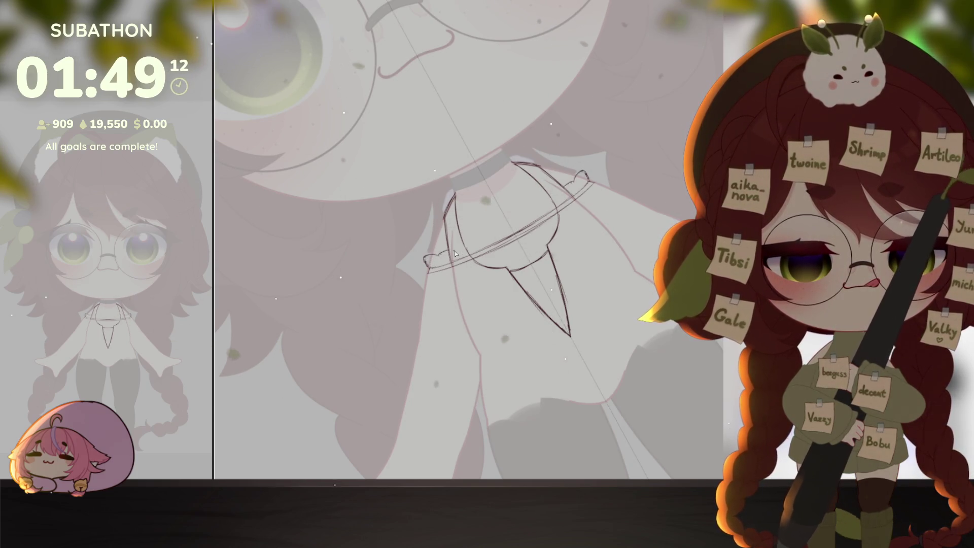
# Add a scalloped ruffle stroke at the left end of the chest line
pyautogui.moveTo(425, 260); pyautogui.dragTo(483, 240)
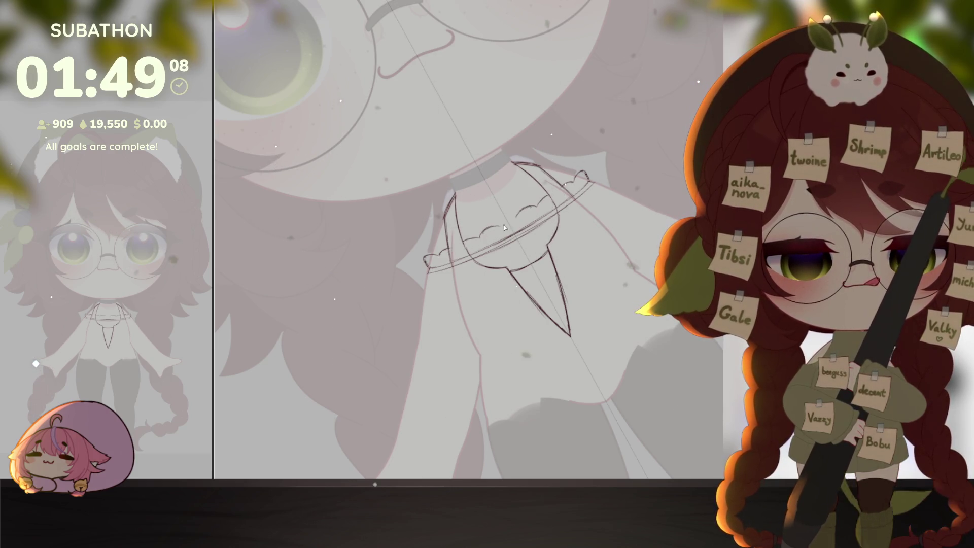
pyautogui.hotkey('ctrl', 'z')
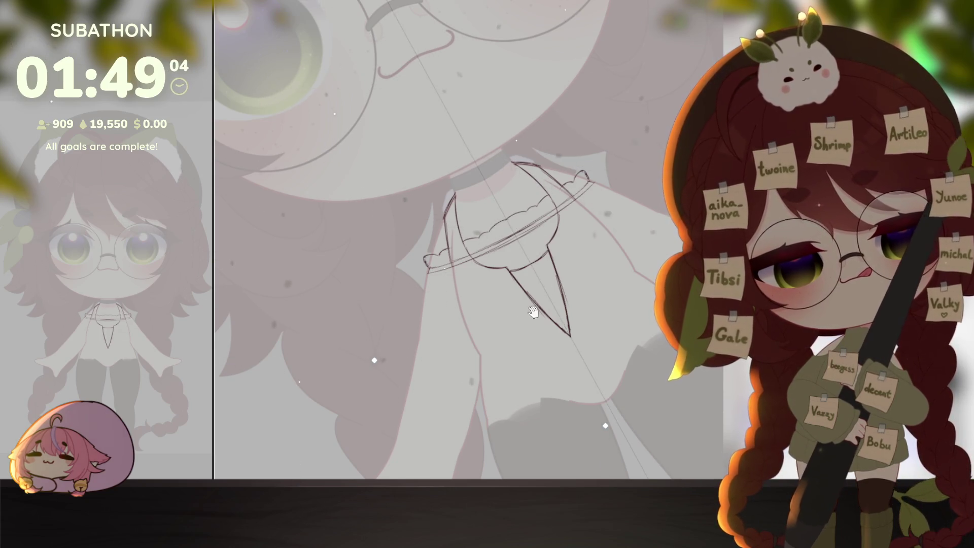
pyautogui.moveTo(532, 312); pyautogui.dragTo(568, 305)
# Sketch the puffed sleeve curves down from the shoulders, redrawing the left sleeve until it fits
pyautogui.moveTo(632, 174); pyautogui.dragTo(665, 176)
pyautogui.moveTo(462, 267); pyautogui.dragTo(448, 297)
pyautogui.hotkey('ctrl', 'z')
pyautogui.moveTo(466, 265)
pyautogui.mouseDown()
pyautogui.moveTo(438, 294)
pyautogui.moveTo(453, 290)
pyautogui.moveTo(438, 314)
pyautogui.mouseUp()
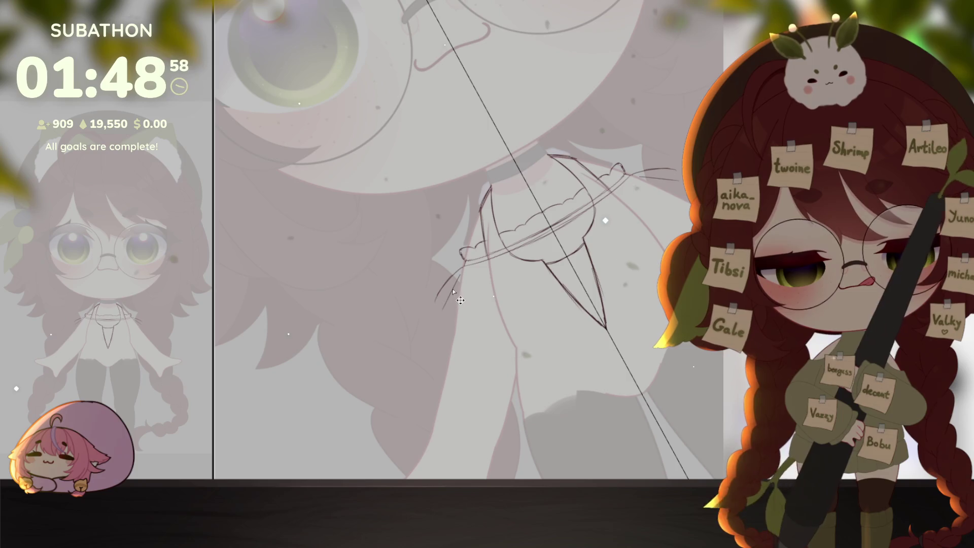
pyautogui.hotkey('ctrl', 'z')
pyautogui.moveTo(439, 317); pyautogui.dragTo(452, 326)
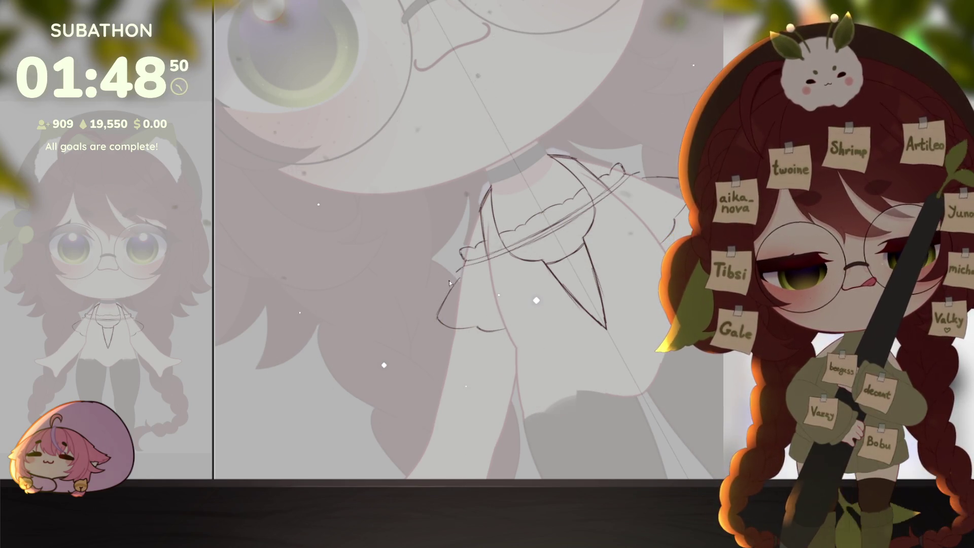
pyautogui.scroll(-5, 679, 383)
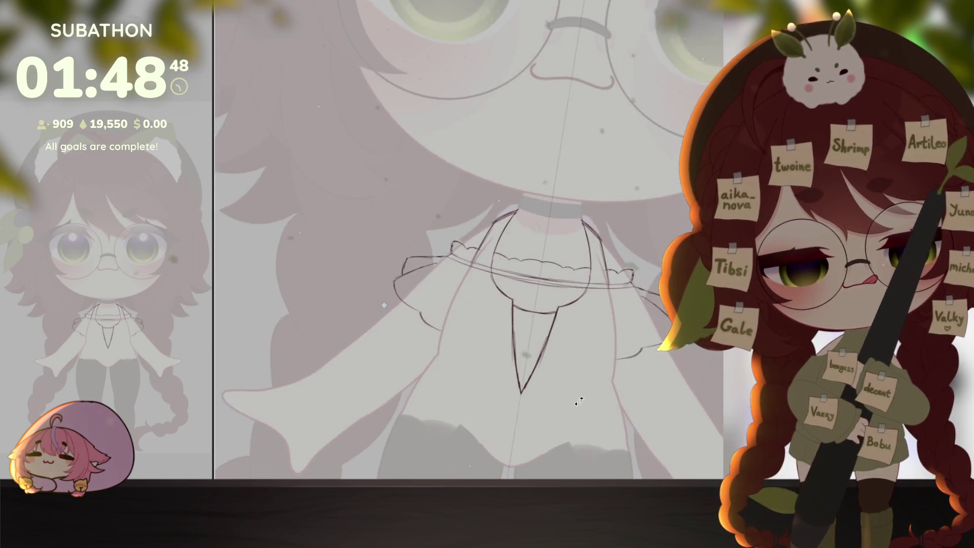
pyautogui.scroll(5, 679, 383)
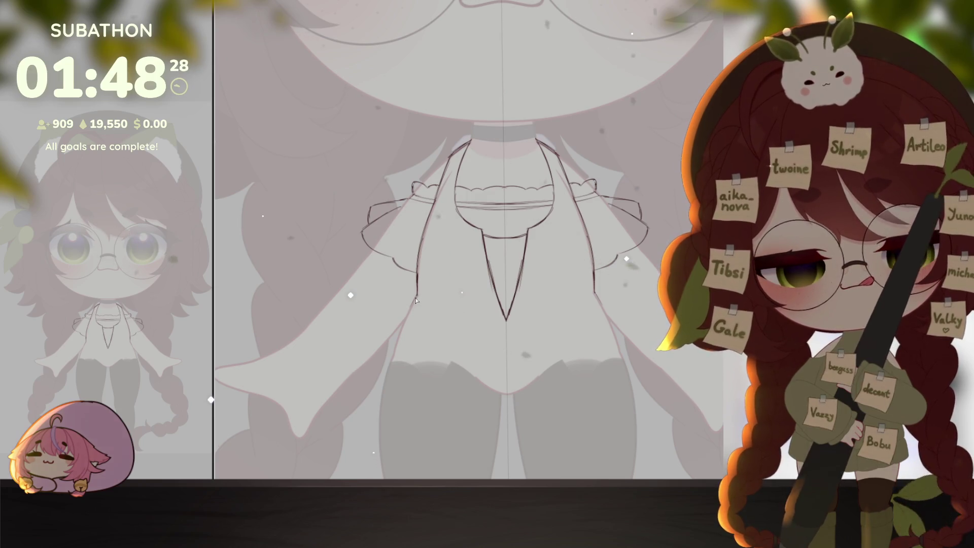
# Extend the right sleeve line, draw the waistband across the bodice, and start the dress's left side line
pyautogui.moveTo(570, 329); pyautogui.dragTo(541, 287)
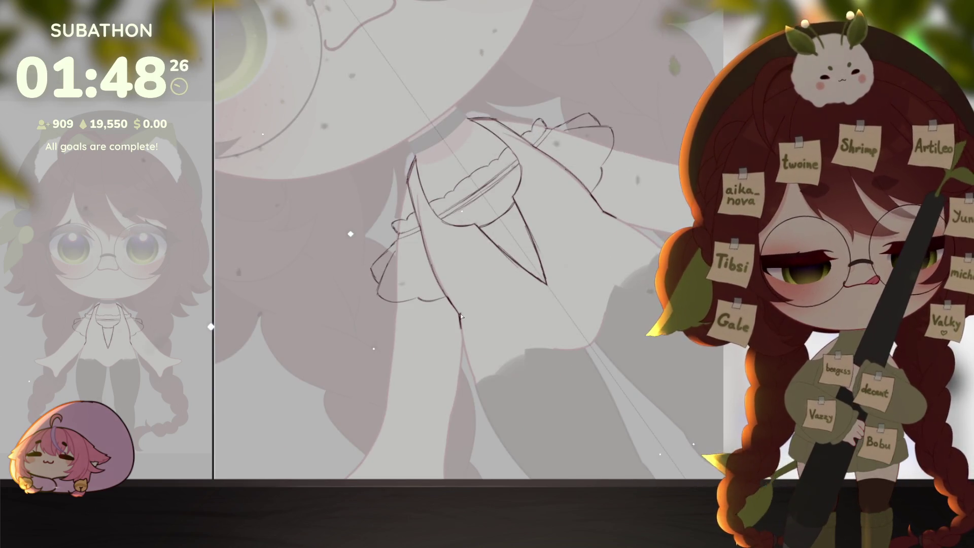
pyautogui.moveTo(616, 222); pyautogui.dragTo(584, 275)
pyautogui.moveTo(462, 330)
pyautogui.mouseDown()
pyautogui.moveTo(526, 317)
pyautogui.moveTo(590, 402)
pyautogui.mouseUp()
pyautogui.scroll(-5, 564, 300)
pyautogui.scroll(2, 591, 402)
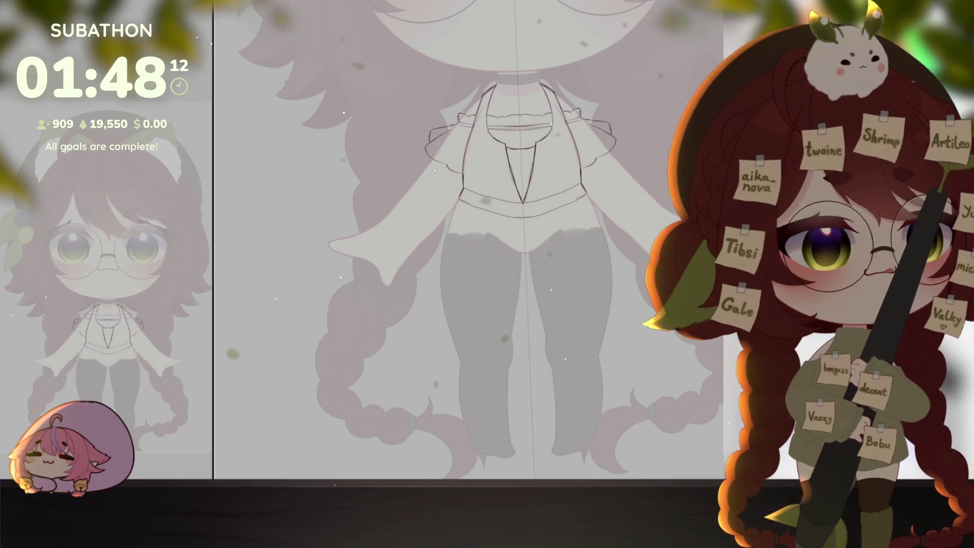
pyautogui.scroll(2, 469, 252)
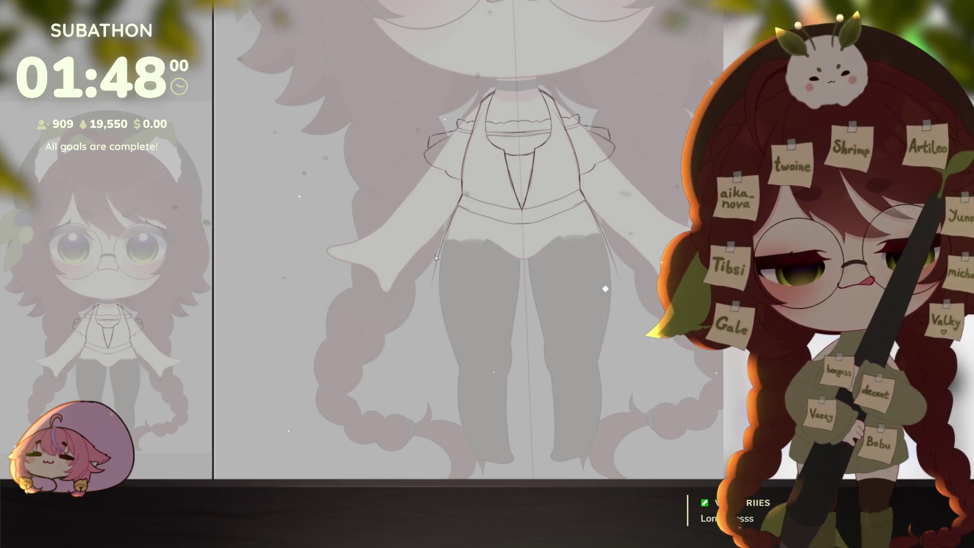
pyautogui.moveTo(459, 206)
pyautogui.mouseDown()
pyautogui.moveTo(431, 274)
pyautogui.moveTo(419, 383)
pyautogui.mouseUp()
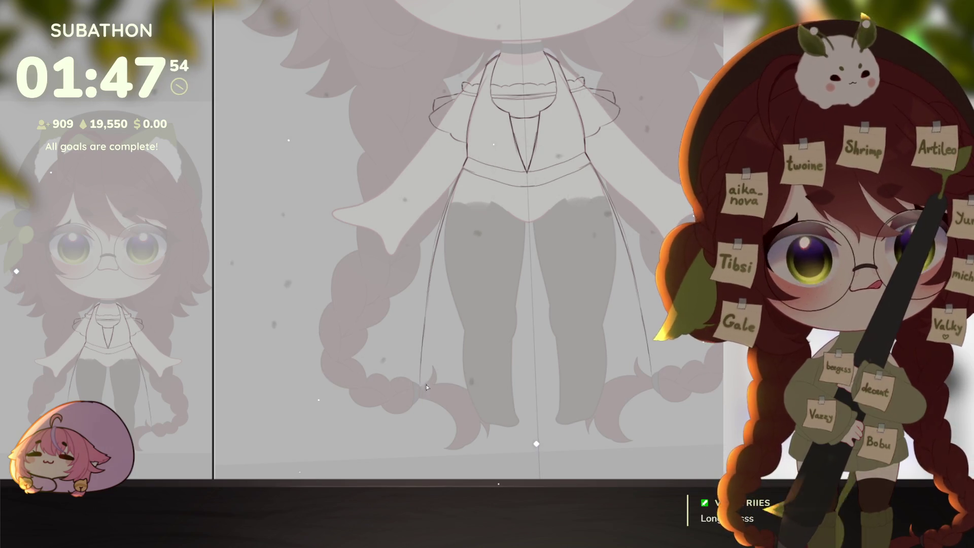
# Draw the curved hem and both skirt side lines running from the waist to the hem
pyautogui.moveTo(424, 381)
pyautogui.mouseDown()
pyautogui.moveTo(483, 401)
pyautogui.moveTo(564, 395)
pyautogui.mouseUp()
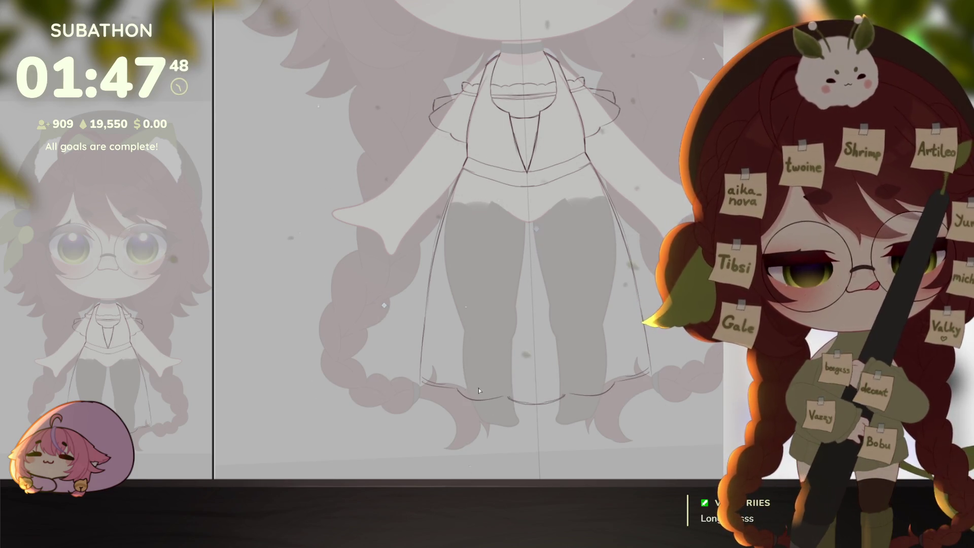
pyautogui.moveTo(458, 387); pyautogui.dragTo(488, 179)
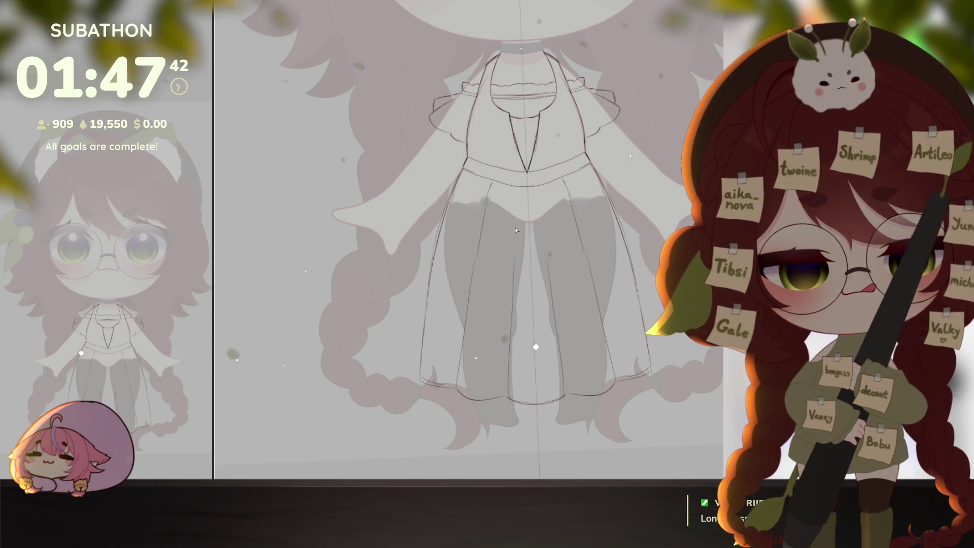
pyautogui.scroll(-5, 643, 397)
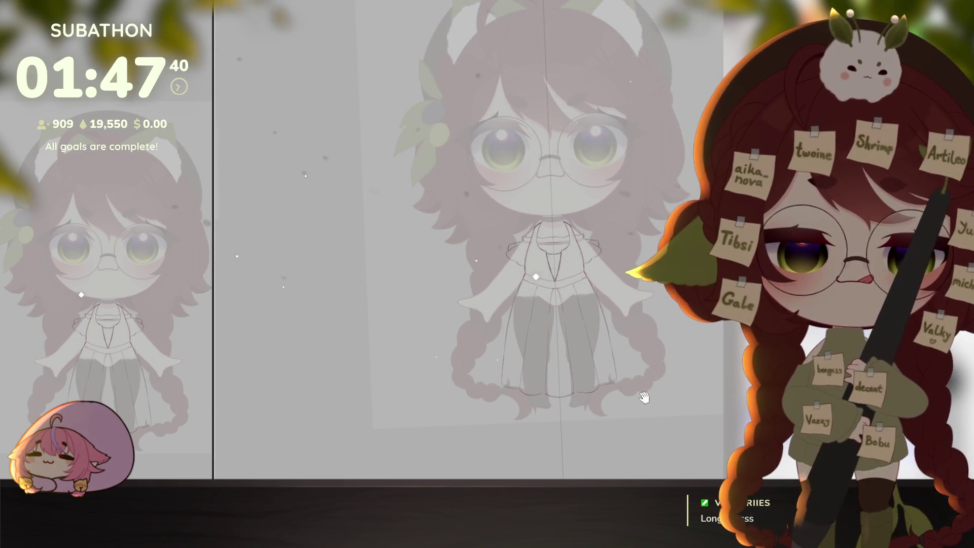
pyautogui.scroll(3, 643, 397)
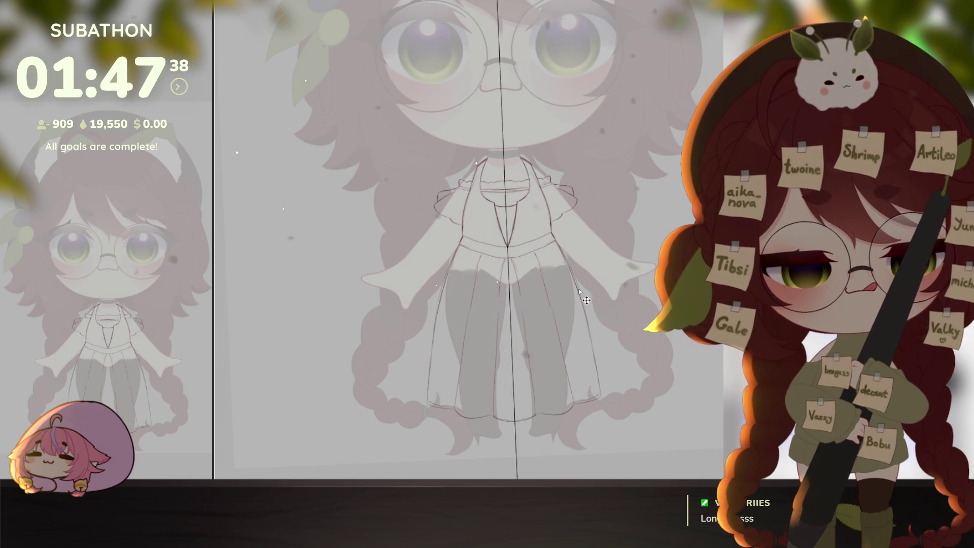
pyautogui.moveTo(577, 282); pyautogui.dragTo(612, 375)
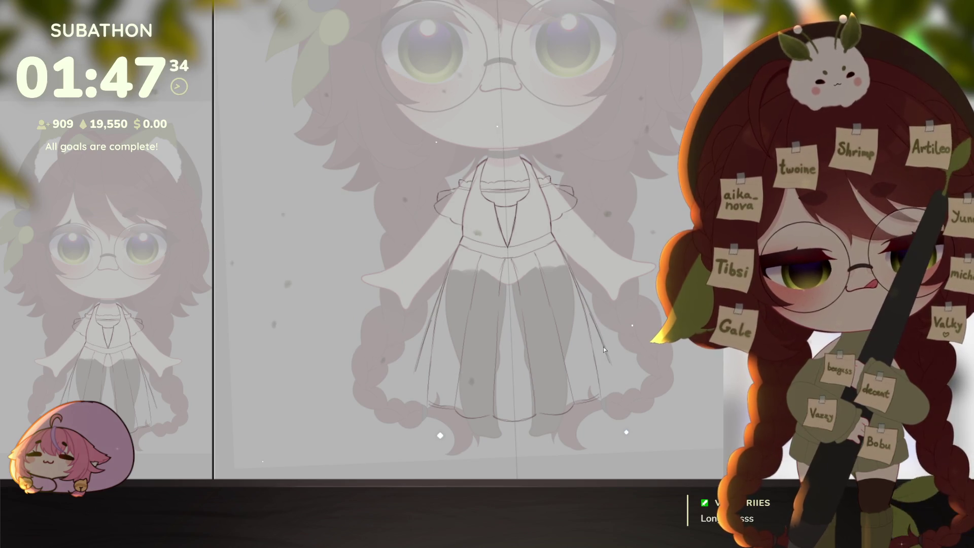
pyautogui.moveTo(611, 364)
pyautogui.mouseDown()
pyautogui.moveTo(591, 398)
pyautogui.moveTo(604, 379)
pyautogui.mouseUp()
# Erase the stray right hem curve and redraw a short, tidy piece of it
pyautogui.press('e')
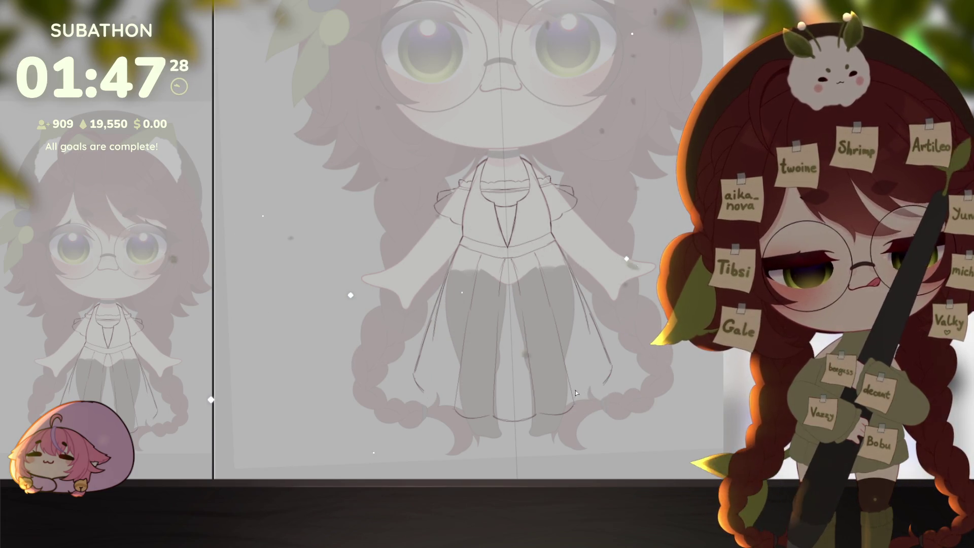
pyautogui.moveTo(583, 401); pyautogui.dragTo(605, 381)
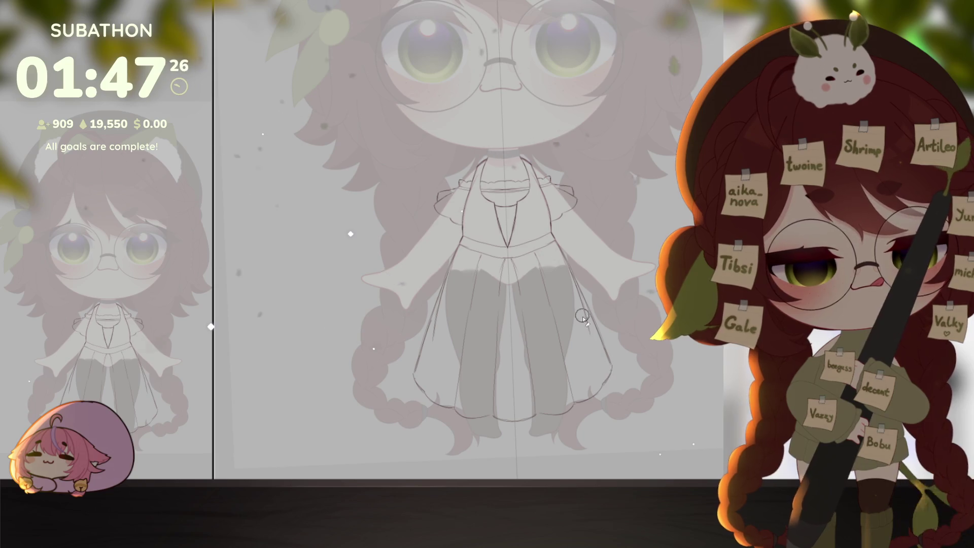
pyautogui.keyDown('ctrl'); pyautogui.keyDown('alt'); pyautogui.click(635, 367); pyautogui.keyUp('alt'); pyautogui.keyUp('ctrl')
pyautogui.keyDown('ctrl'); pyautogui.click(624, 395); pyautogui.keyUp('ctrl')
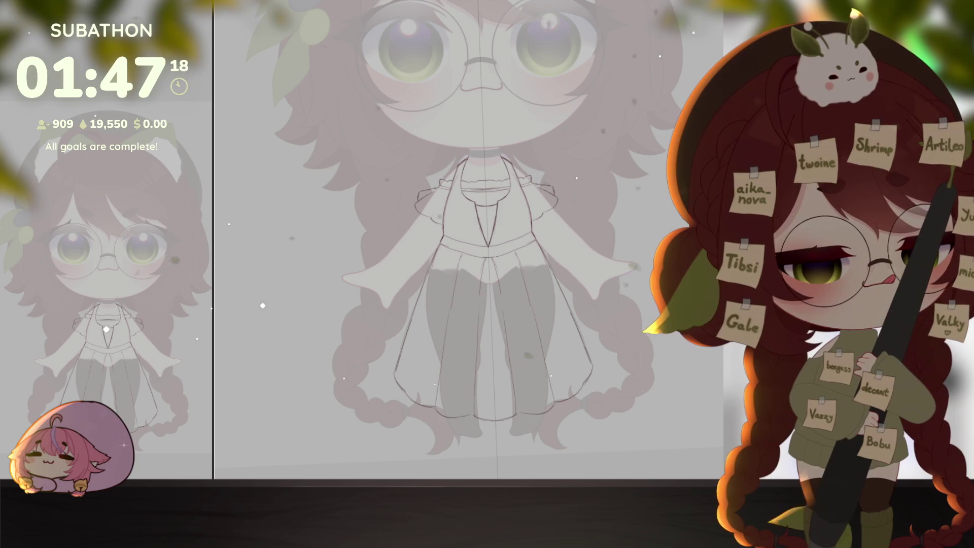
pyautogui.scroll(1, 292, 144)
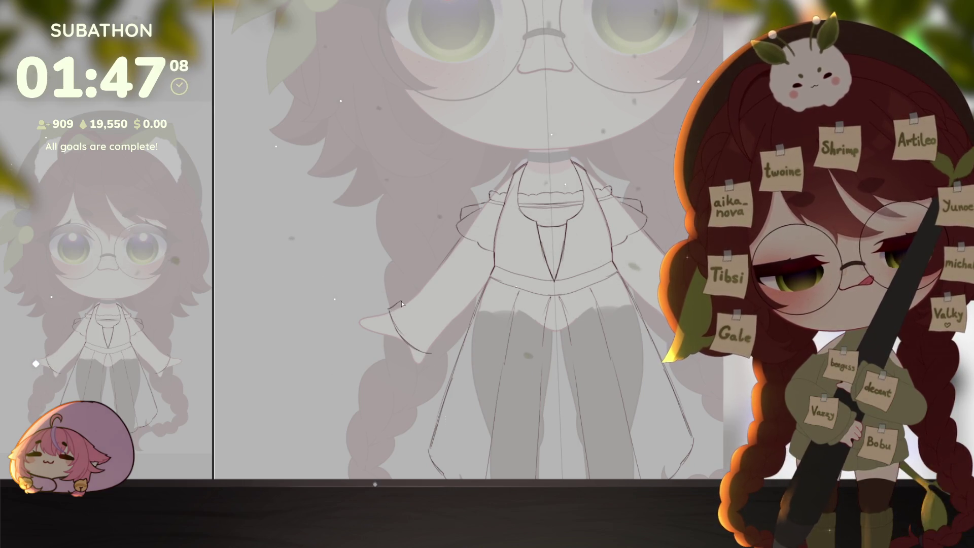
# Extend the cuff edge downward and sketch the flared top edge of the sleeve
pyautogui.moveTo(414, 317); pyautogui.dragTo(445, 340)
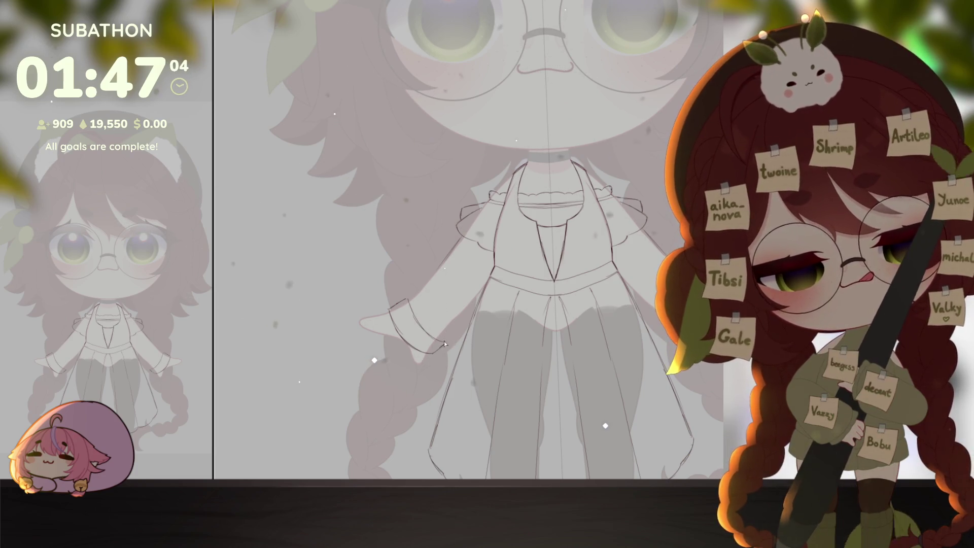
pyautogui.moveTo(413, 278); pyautogui.dragTo(437, 257)
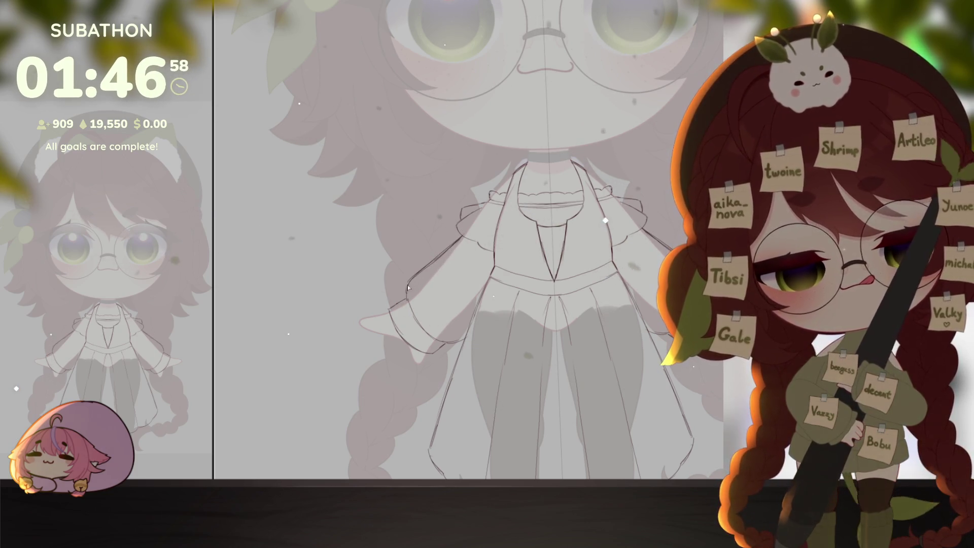
pyautogui.moveTo(427, 347); pyautogui.dragTo(408, 305)
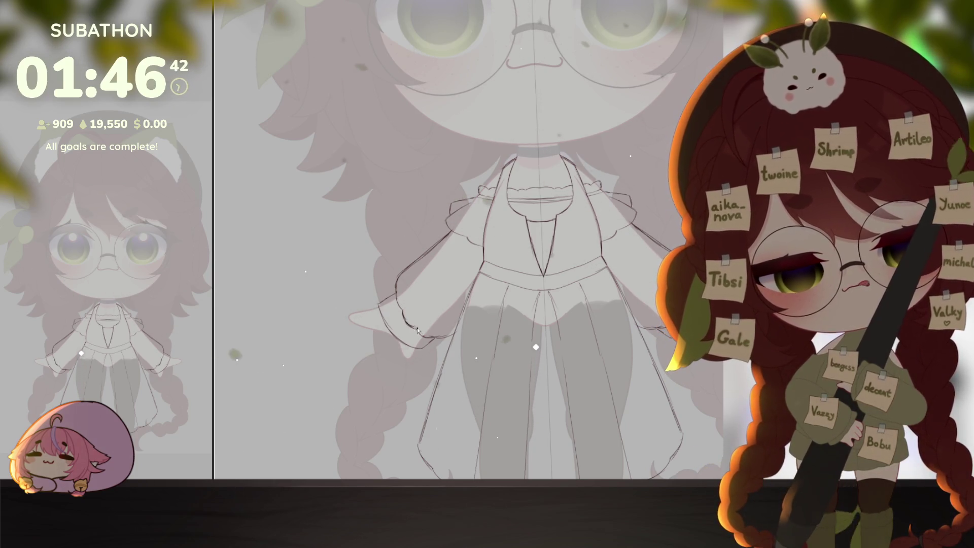
pyautogui.keyDown('alt'); pyautogui.click(665, 410); pyautogui.keyUp('alt')
pyautogui.moveTo(665, 410); pyautogui.dragTo(652, 382)
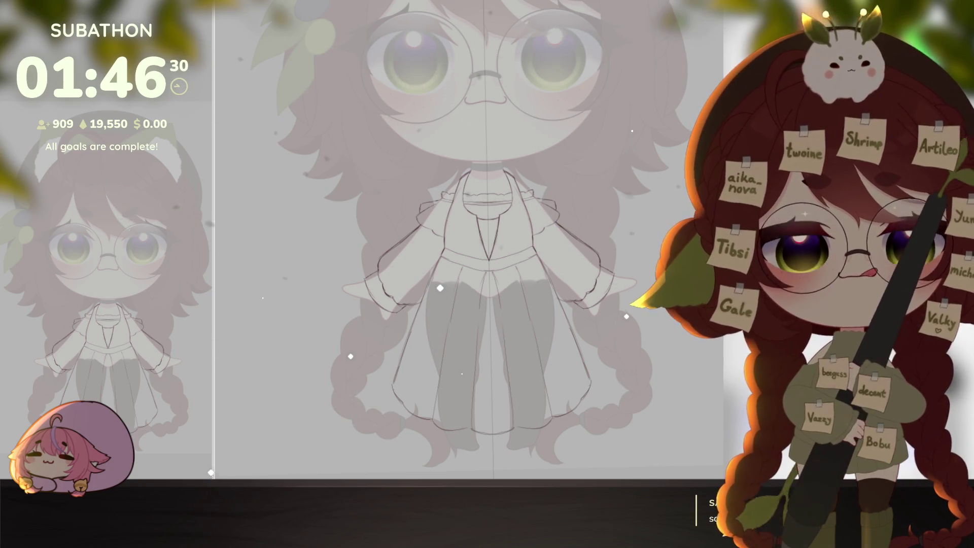
pyautogui.scroll(1, 559, 218)
# Rework the right cuff curve and add ruffled edges to both sleeve cuffs
pyautogui.moveTo(560, 219)
pyautogui.mouseDown()
pyautogui.moveTo(608, 310)
pyautogui.moveTo(576, 294)
pyautogui.moveTo(576, 326)
pyautogui.moveTo(590, 271)
pyautogui.mouseUp()
pyautogui.hotkey('ctrl', 'z')
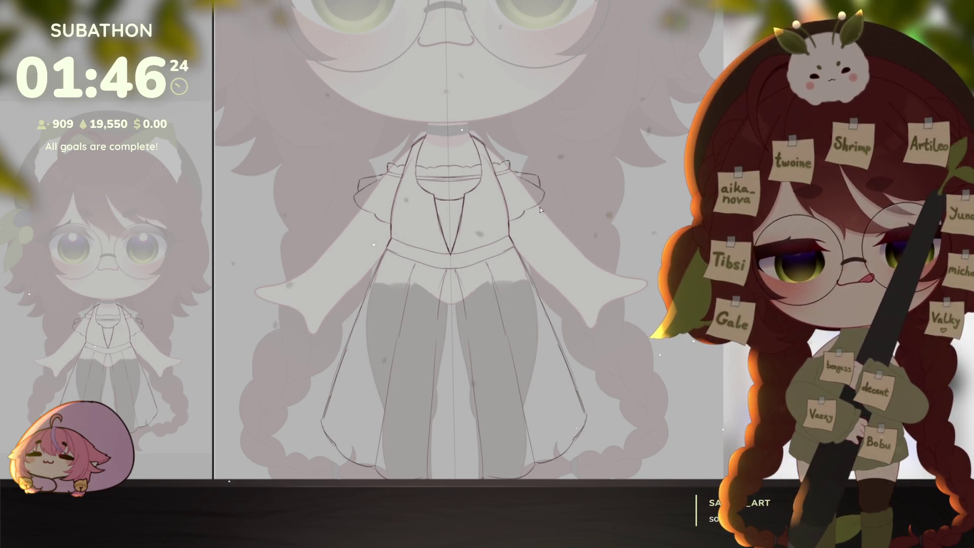
pyautogui.moveTo(540, 209); pyautogui.dragTo(548, 218)
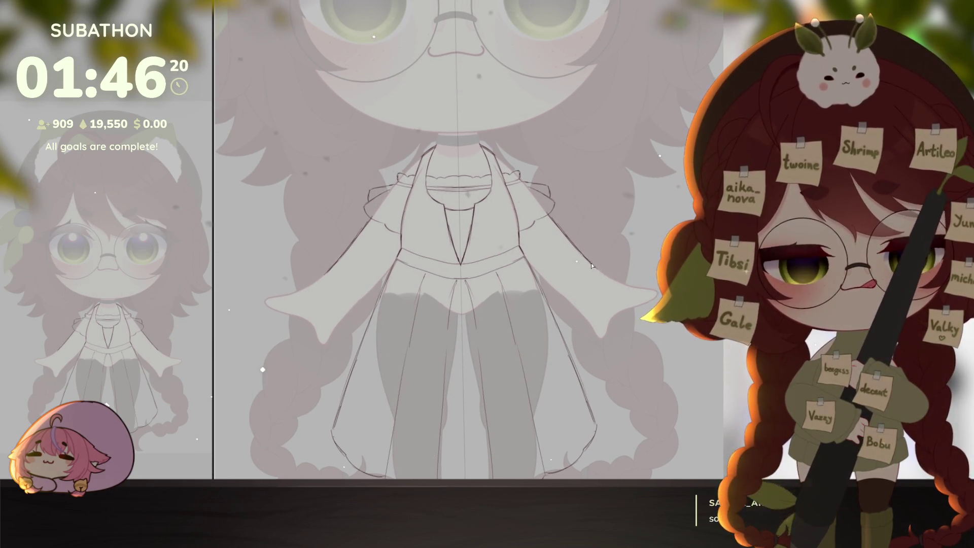
pyautogui.moveTo(601, 274); pyautogui.dragTo(577, 304)
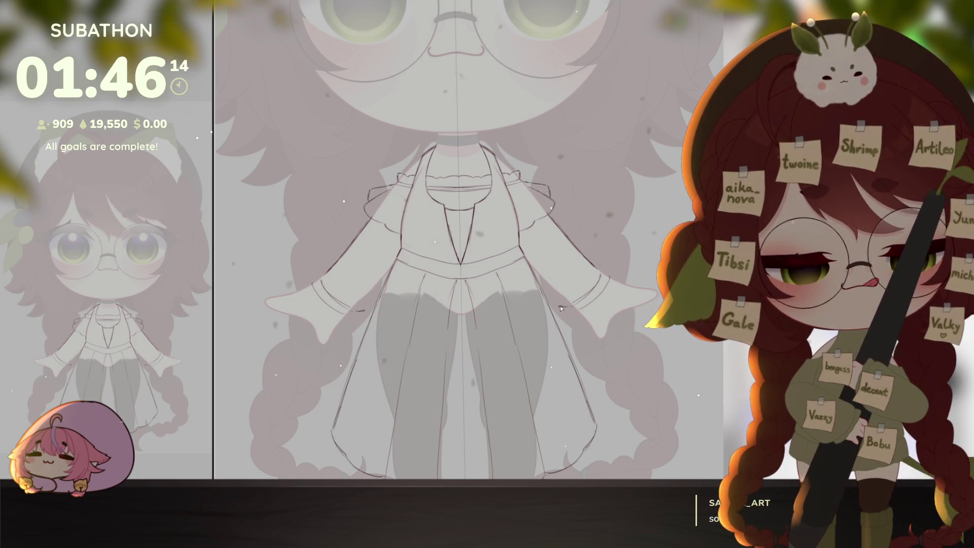
pyautogui.moveTo(565, 294); pyautogui.dragTo(582, 277)
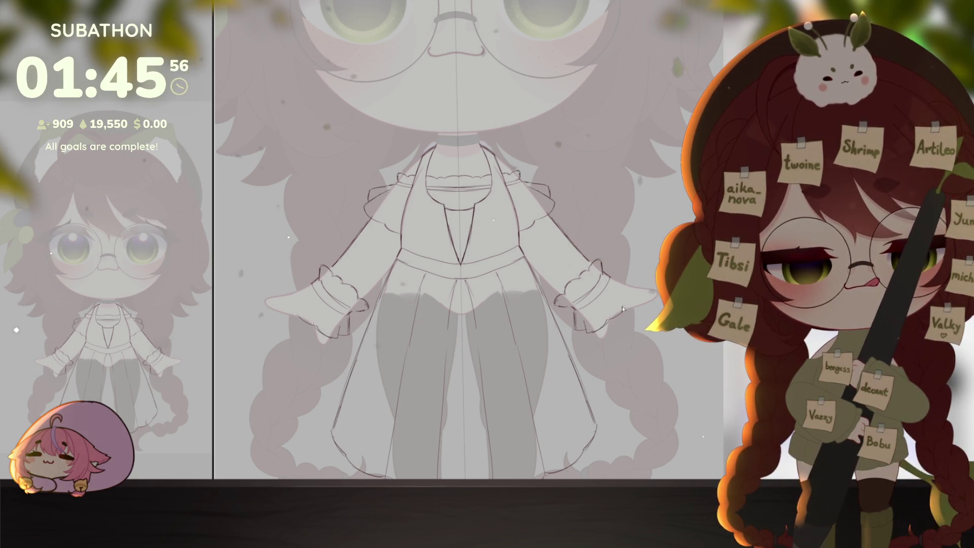
pyautogui.moveTo(632, 300); pyautogui.dragTo(634, 275)
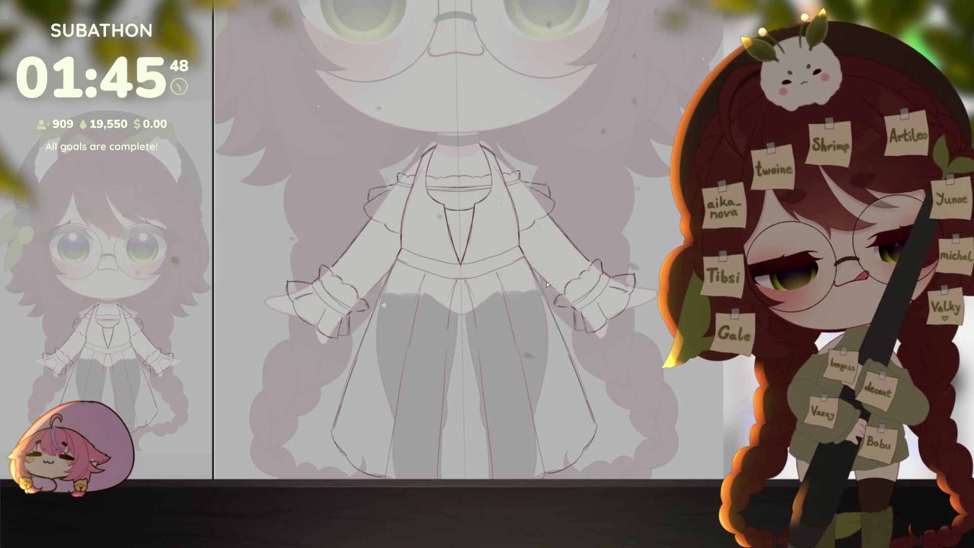
pyautogui.click(650, 341)
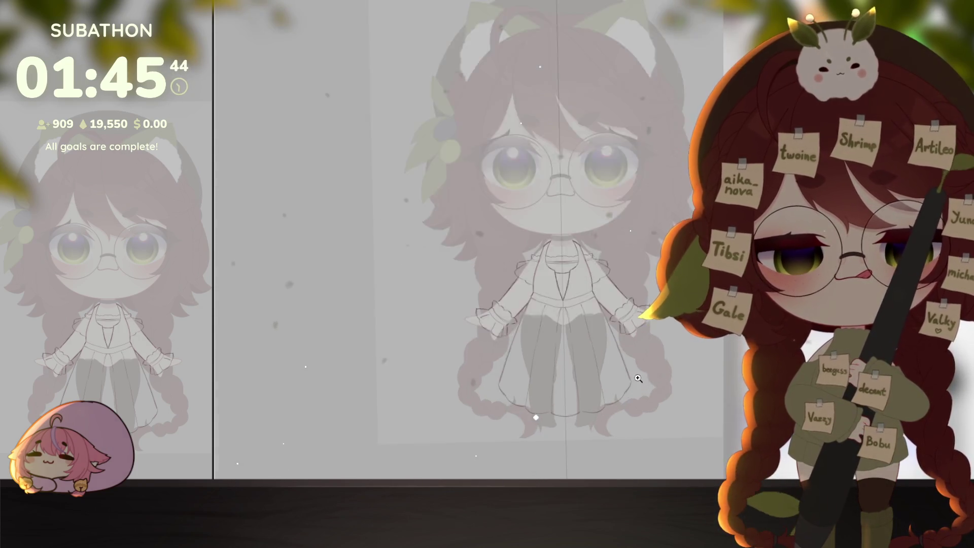
# Draw dark crossed lacing on the angled bodice, then reset the view to the whole upright figure
pyautogui.click(638, 379)
pyautogui.keyDown('alt'); pyautogui.click(634, 390); pyautogui.keyUp('alt')
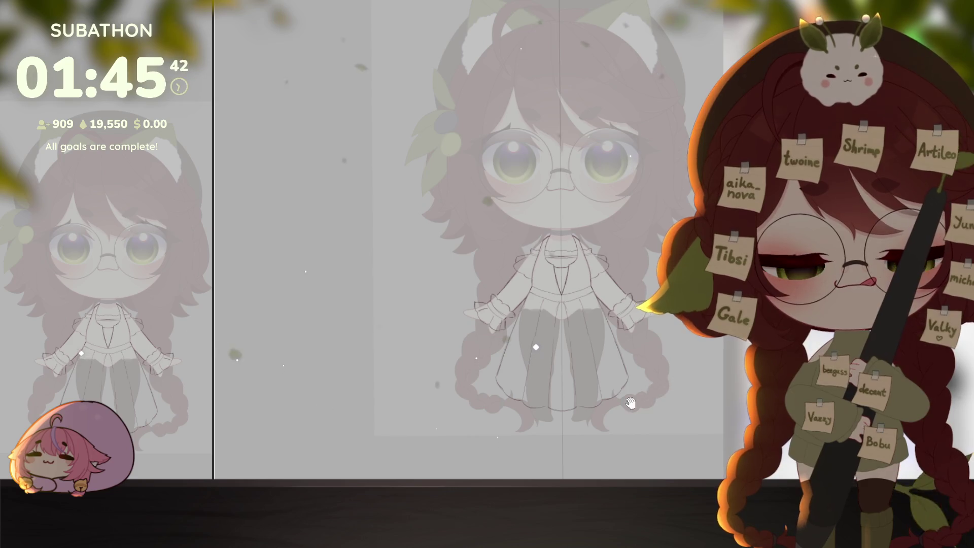
pyautogui.moveTo(632, 391); pyautogui.dragTo(626, 395)
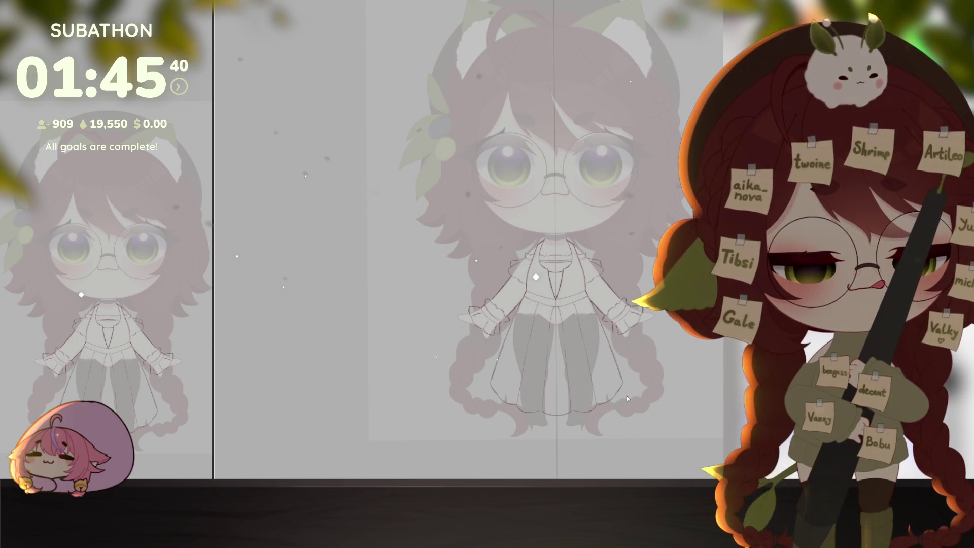
pyautogui.moveTo(626, 396); pyautogui.dragTo(626, 213)
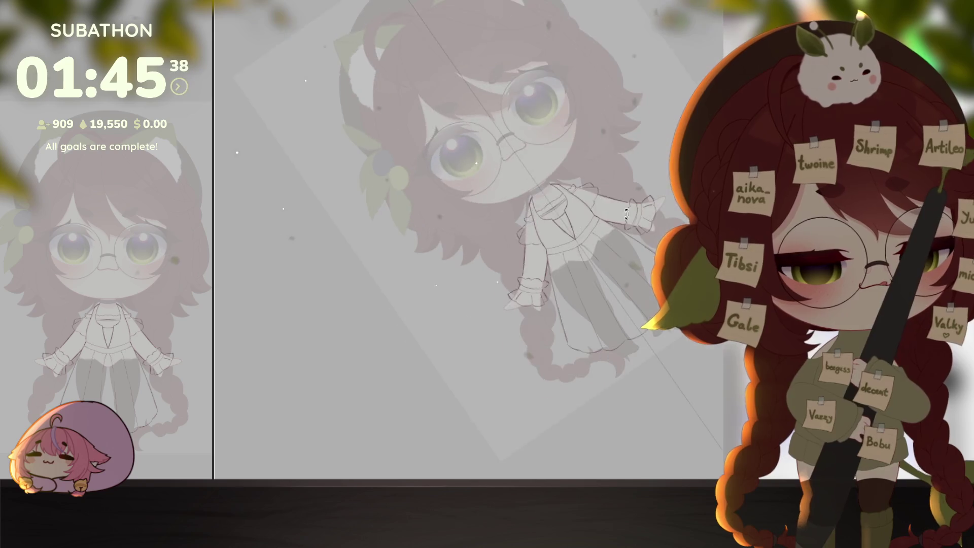
pyautogui.scroll(5, 568, 193)
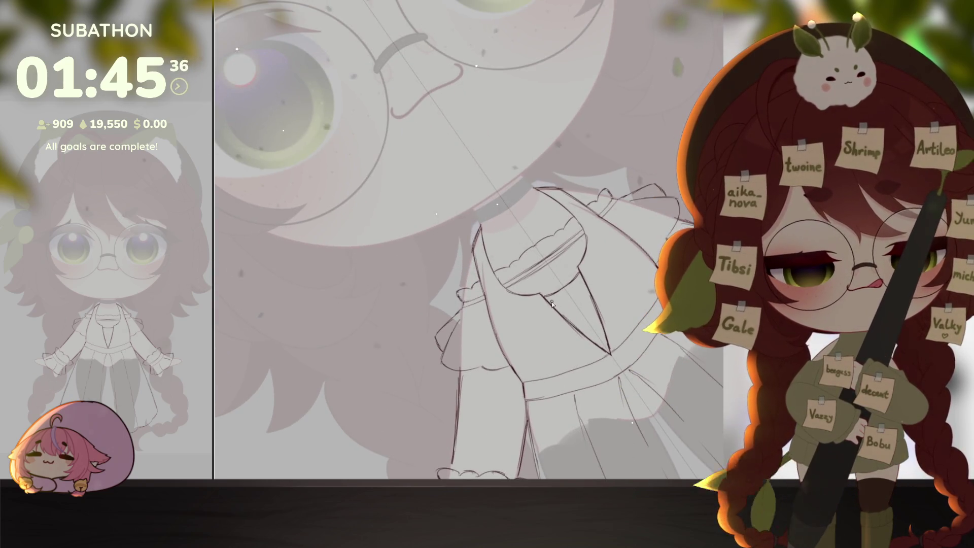
pyautogui.moveTo(586, 278); pyautogui.dragTo(558, 314)
pyautogui.moveTo(558, 284)
pyautogui.mouseDown()
pyautogui.moveTo(591, 304)
pyautogui.moveTo(564, 308)
pyautogui.moveTo(567, 329)
pyautogui.moveTo(604, 325)
pyautogui.moveTo(612, 345)
pyautogui.moveTo(592, 353)
pyautogui.mouseUp()
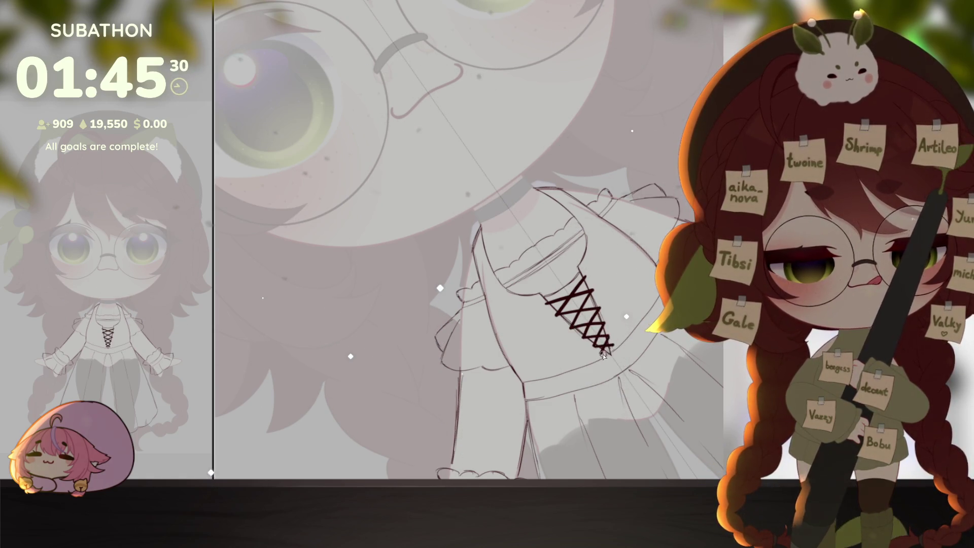
pyautogui.hotkey('ctrl', '0')
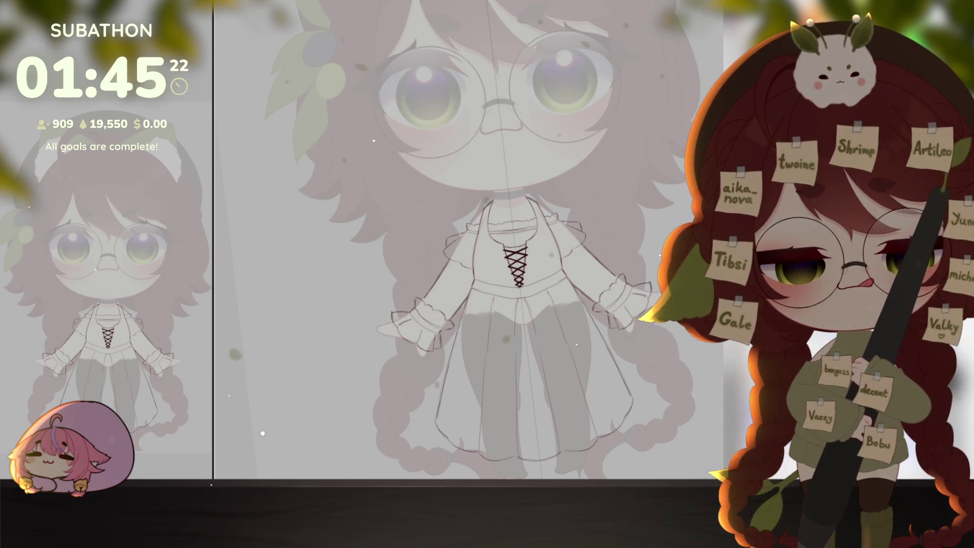
pyautogui.scroll(-1, 467, 239)
pyautogui.scroll(-1, 619, 357)
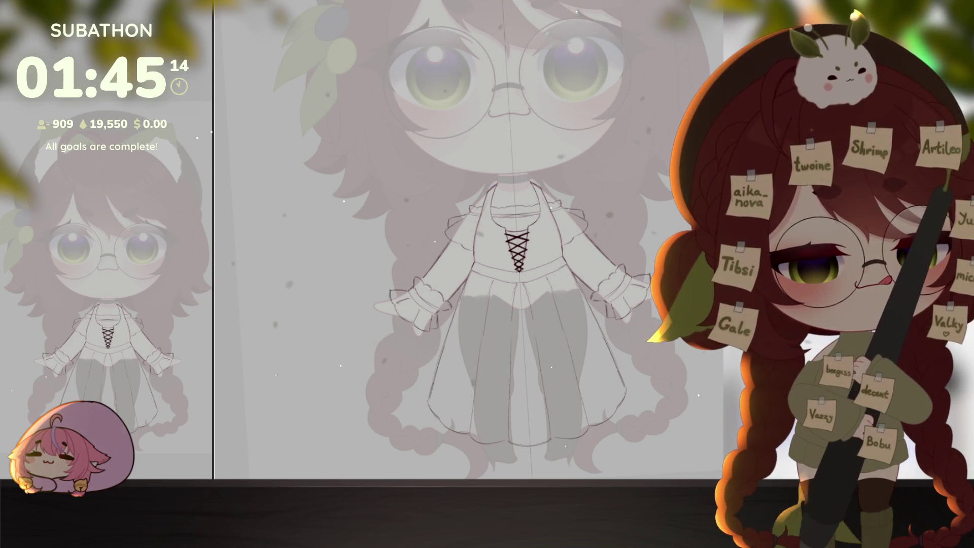
pyautogui.scroll(2, 517, 345)
pyautogui.scroll(-2, 576, 313)
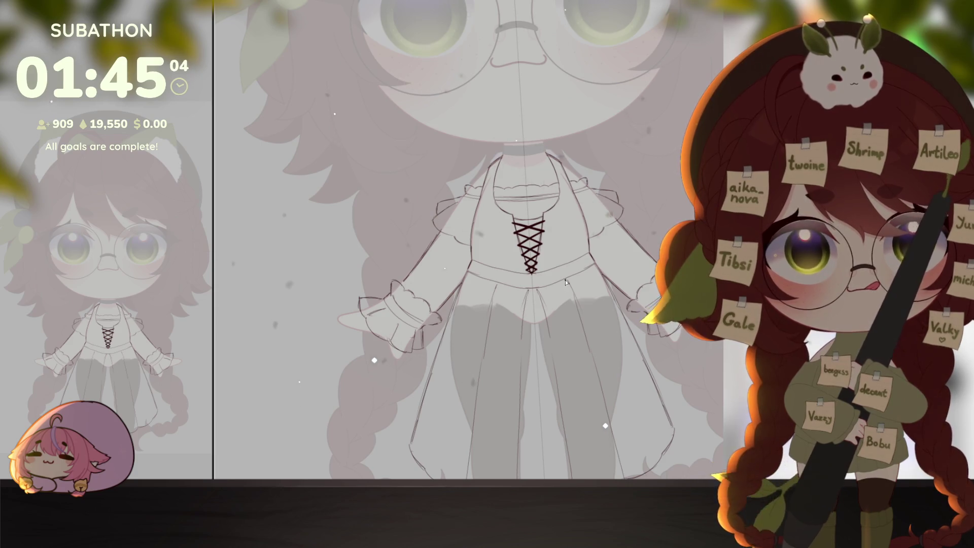
# Turn on the vertical symmetry line and draw a darker waistline across the skirt
pyautogui.click(544, 282)
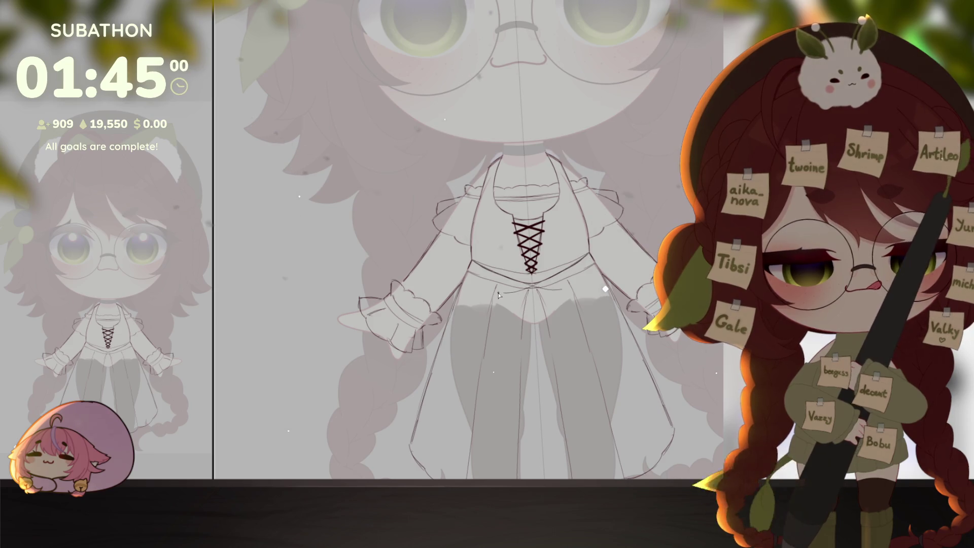
pyautogui.moveTo(516, 293); pyautogui.dragTo(508, 294)
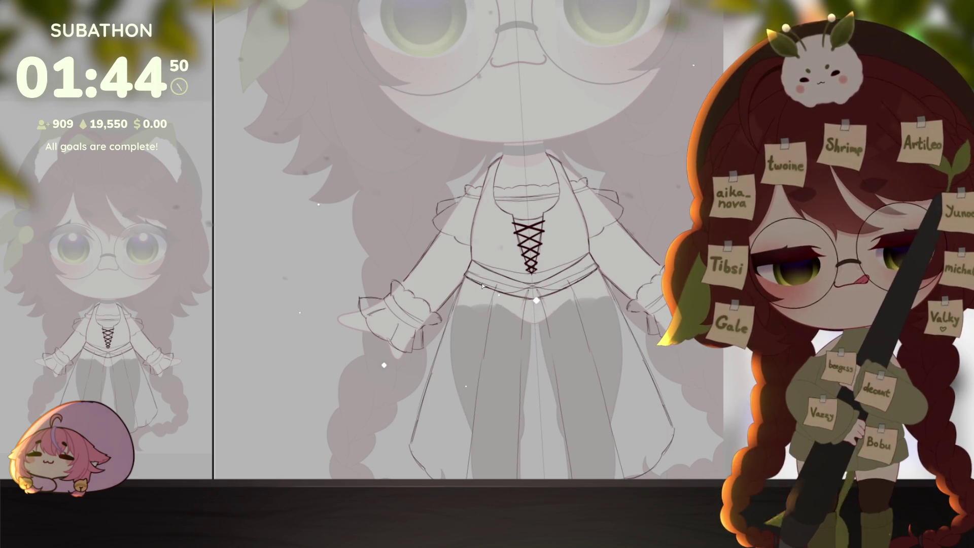
pyautogui.moveTo(514, 297)
pyautogui.mouseDown()
pyautogui.moveTo(538, 301)
pyautogui.moveTo(459, 300)
pyautogui.moveTo(612, 309)
pyautogui.mouseUp()
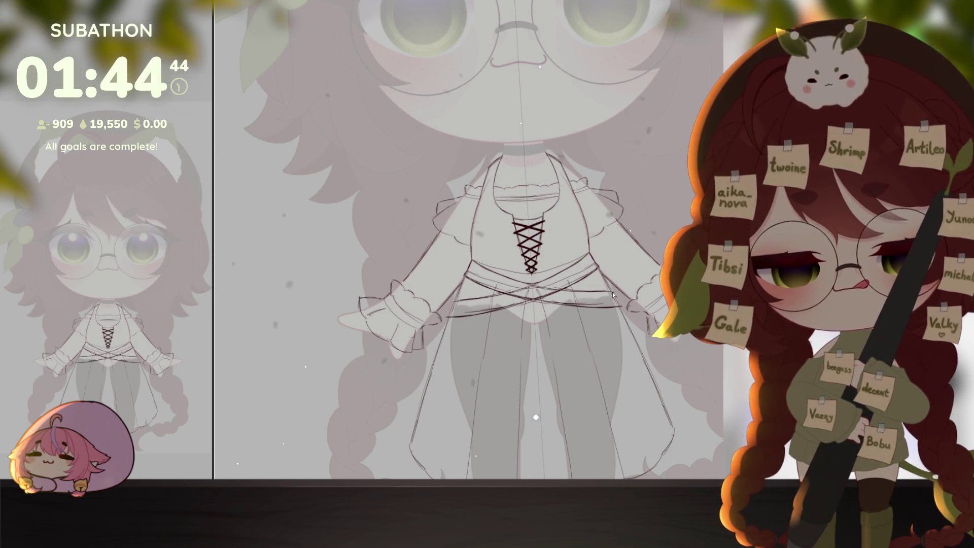
# Enlarge the waist bow and move it slightly higher on the waistband
pyautogui.scroll(-3, 643, 374)
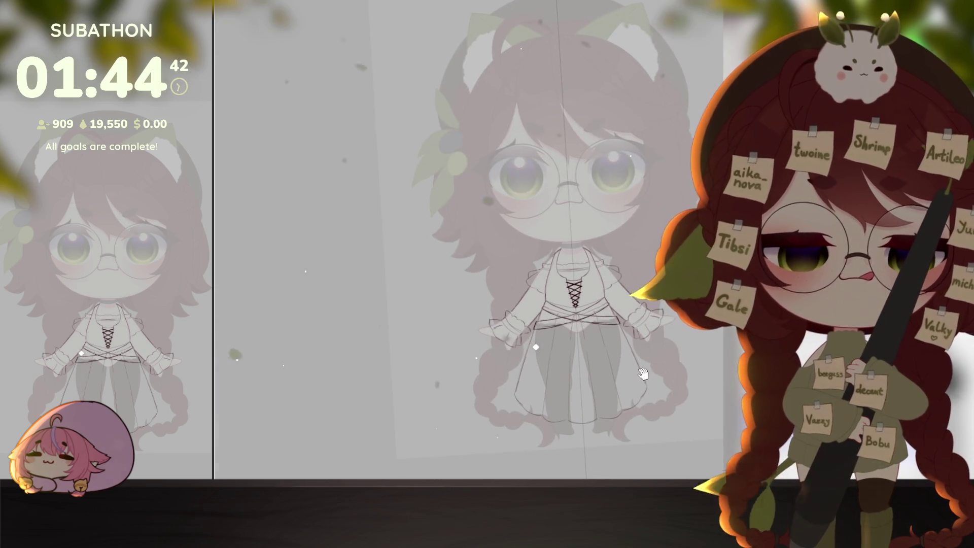
pyautogui.scroll(3, 643, 374)
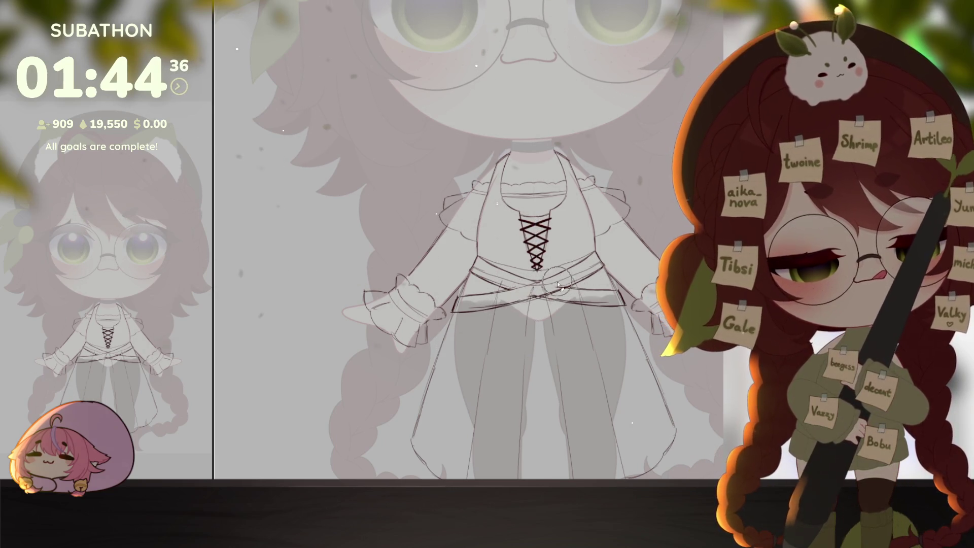
pyautogui.scroll(-3, 558, 285)
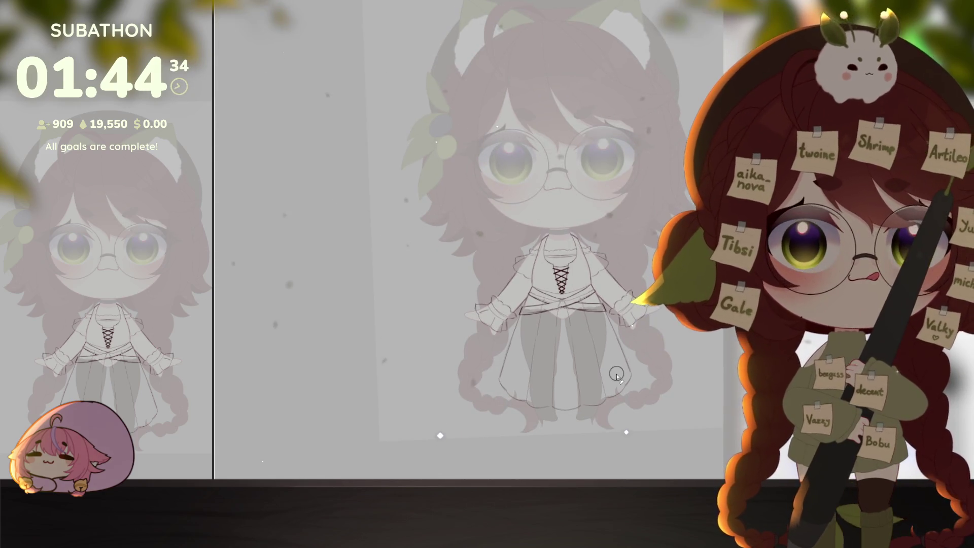
pyautogui.scroll(2, 567, 316)
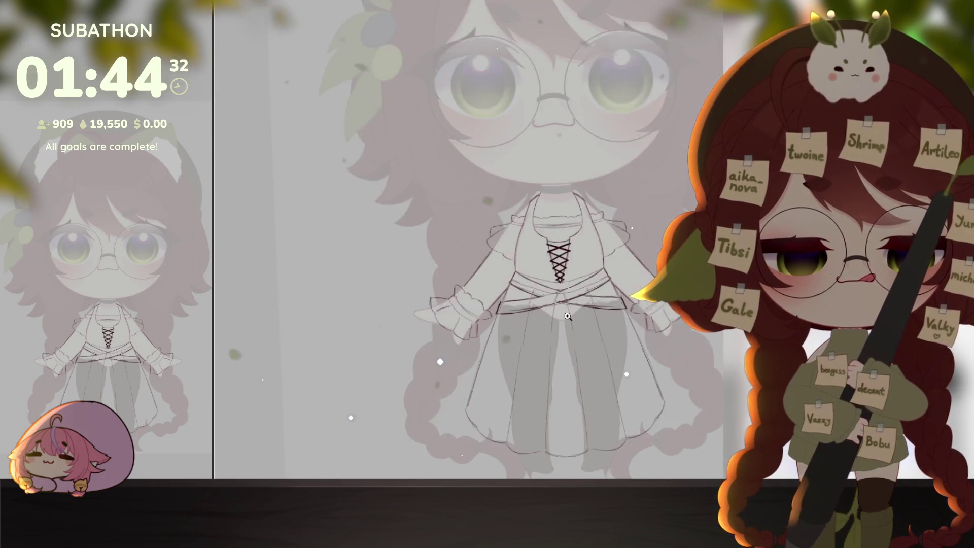
pyautogui.scroll(2, 567, 317)
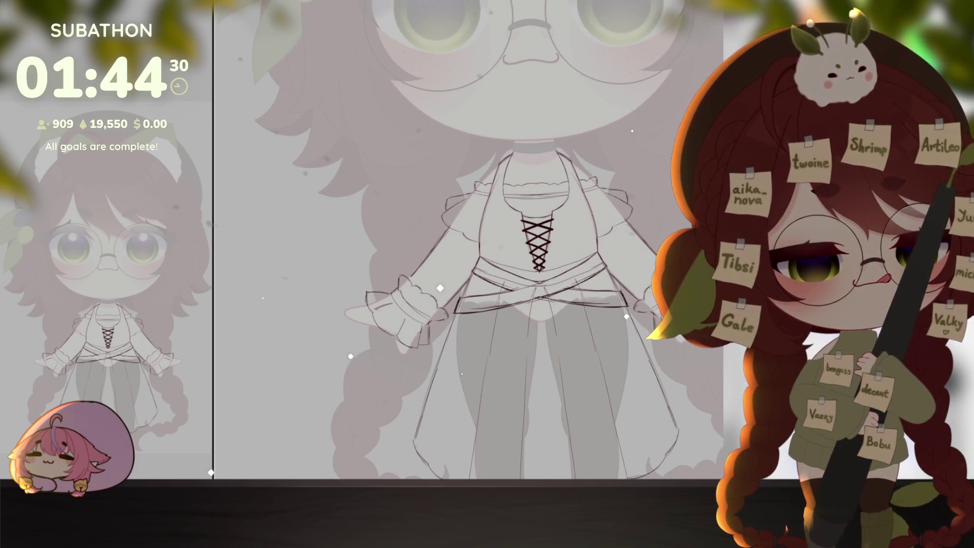
pyautogui.moveTo(571, 332); pyautogui.dragTo(567, 341)
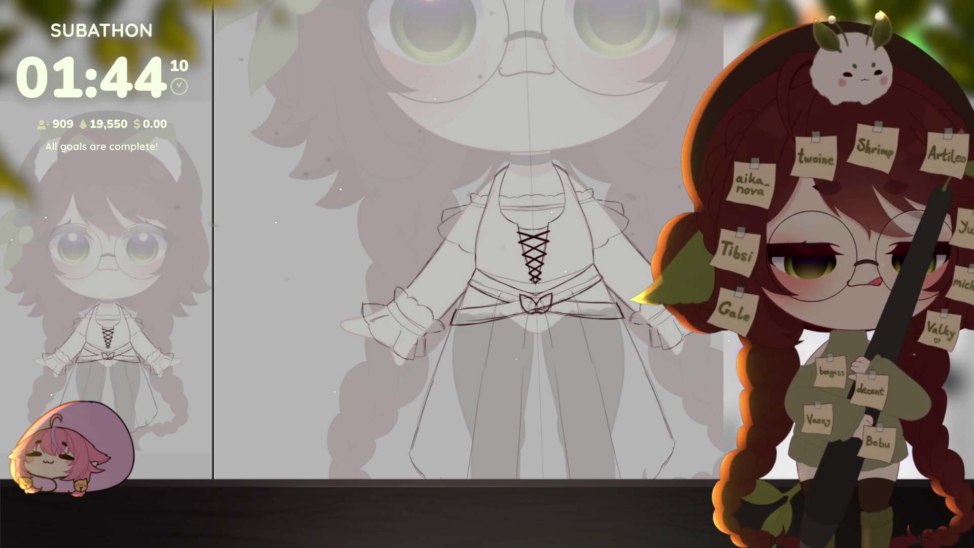
pyautogui.moveTo(551, 295); pyautogui.dragTo(548, 293)
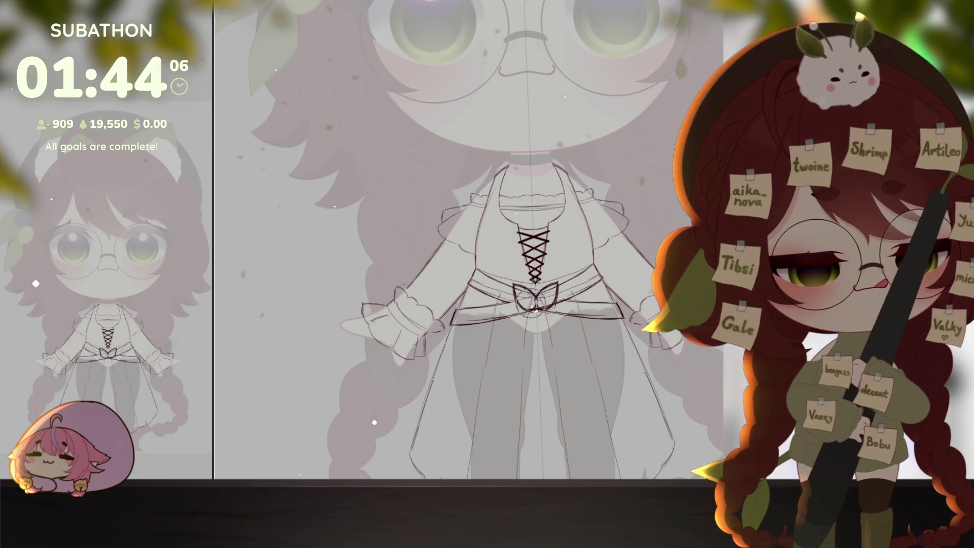
pyautogui.scroll(-4, 624, 378)
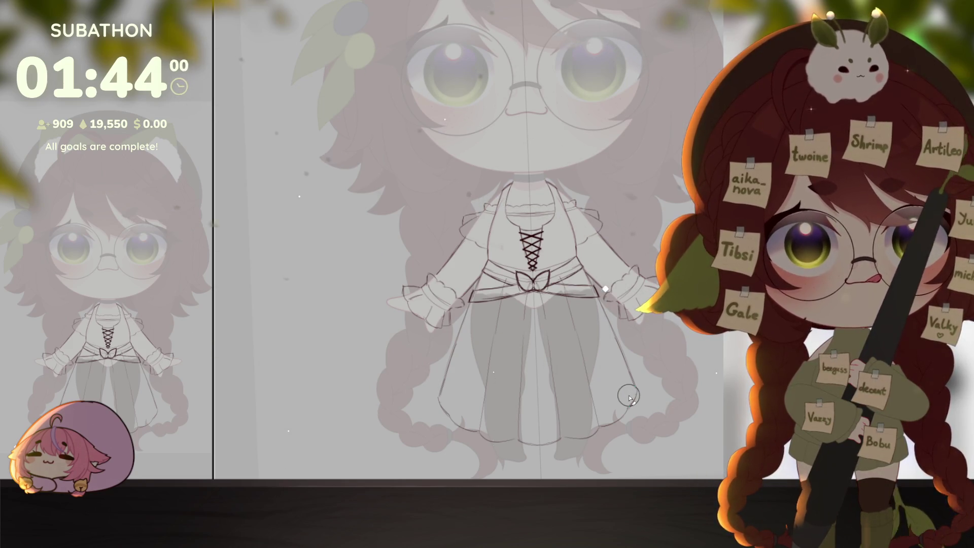
pyautogui.scroll(-4, 653, 375)
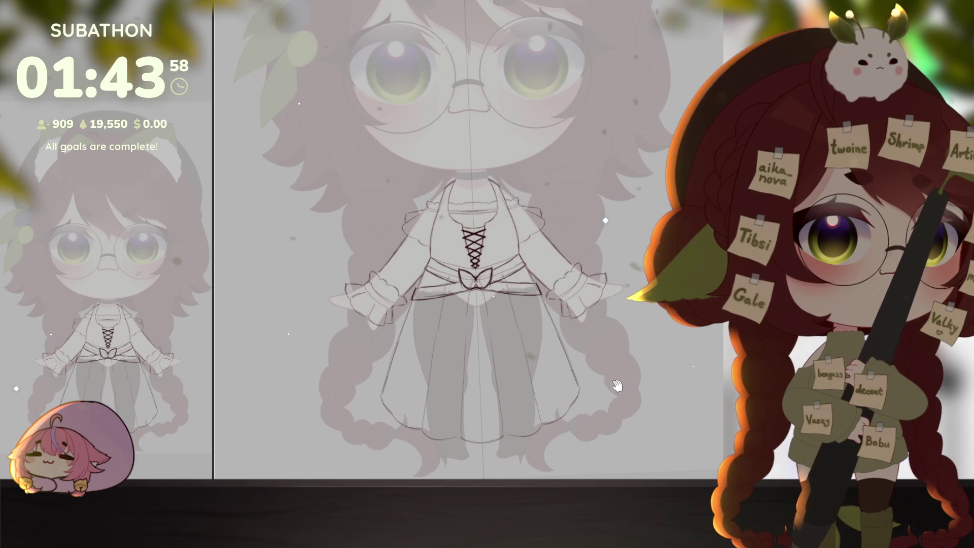
pyautogui.moveTo(653, 372); pyautogui.dragTo(672, 366)
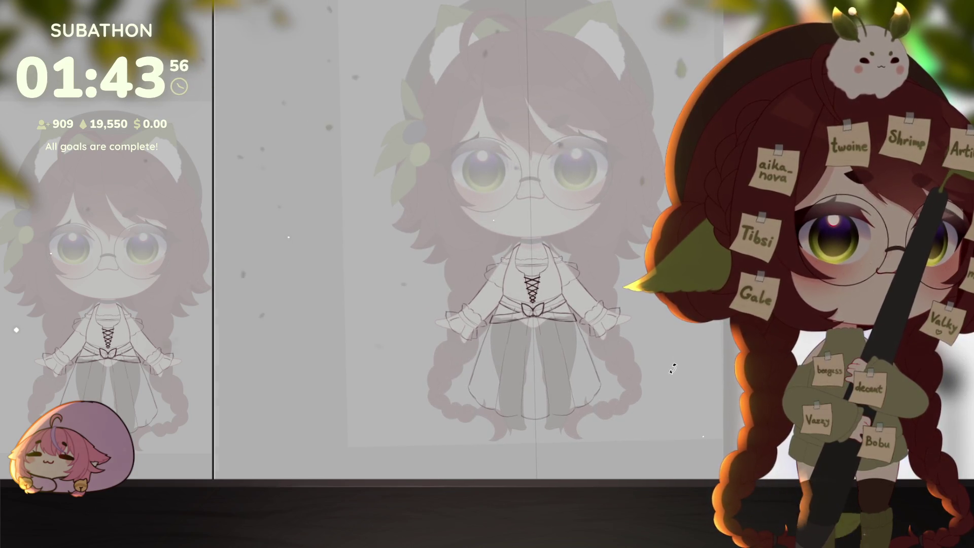
pyautogui.moveTo(598, 398)
pyautogui.mouseDown()
pyautogui.moveTo(566, 402)
pyautogui.moveTo(592, 412)
pyautogui.mouseUp()
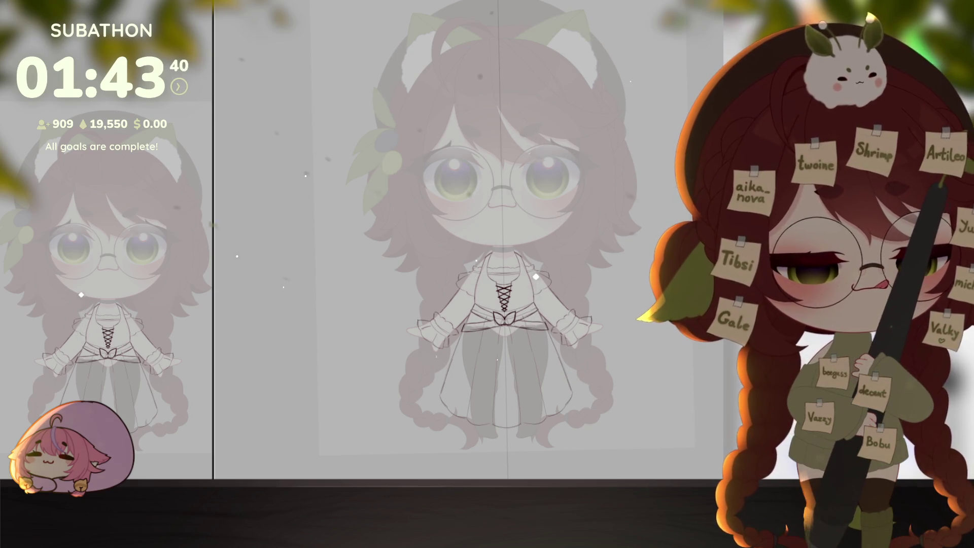
pyautogui.hotkey('ctrl', 'z')
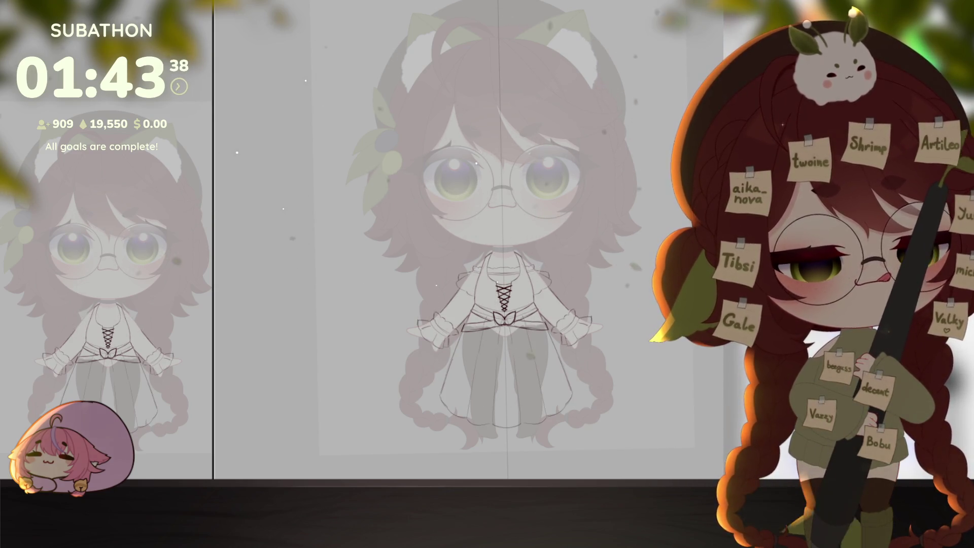
pyautogui.scroll(5, 567, 332)
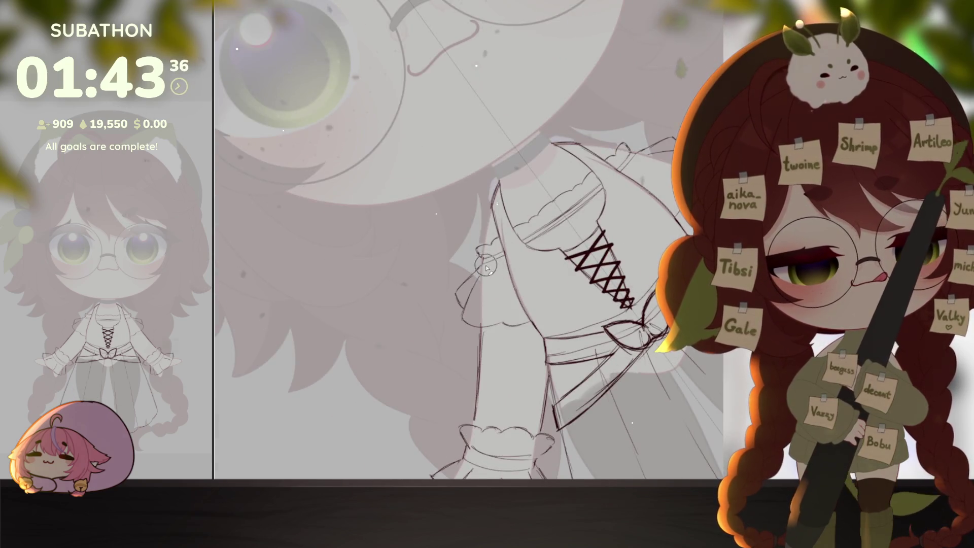
pyautogui.hotkey('ctrl', '0')
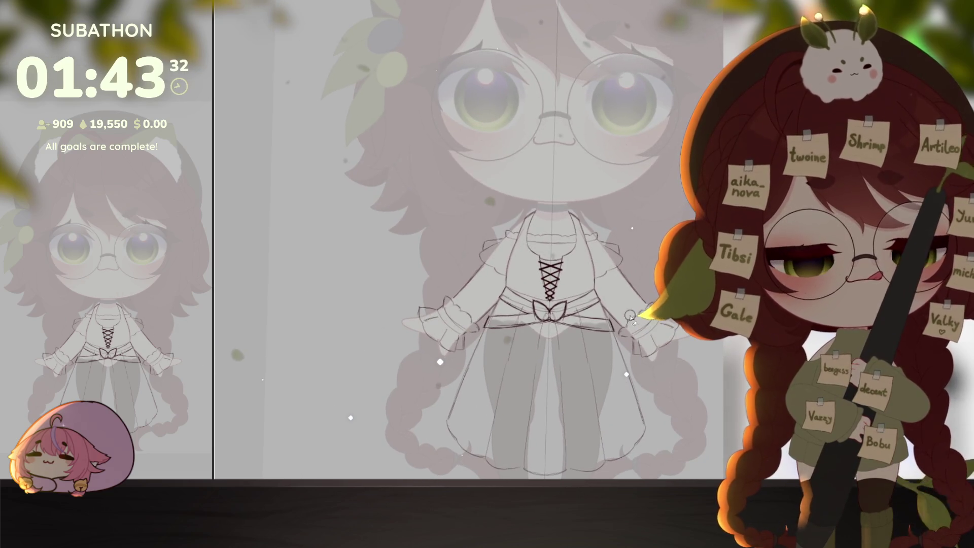
pyautogui.scroll(3, 651, 369)
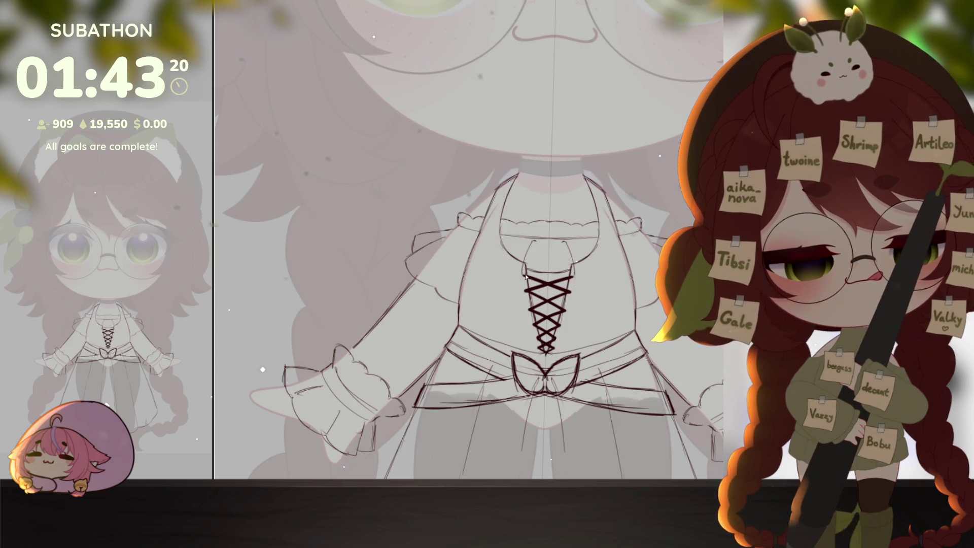
pyautogui.scroll(-3, 554, 402)
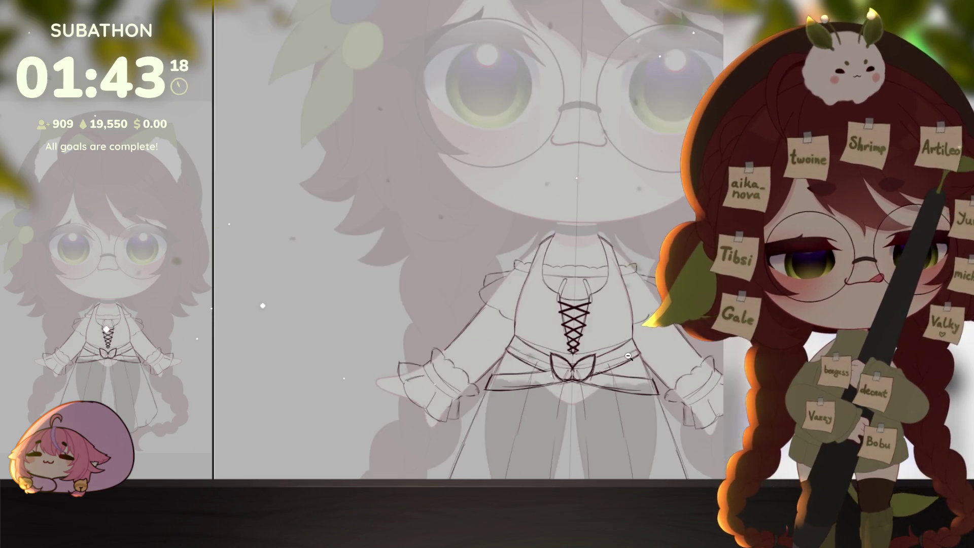
pyautogui.scroll(3, 561, 247)
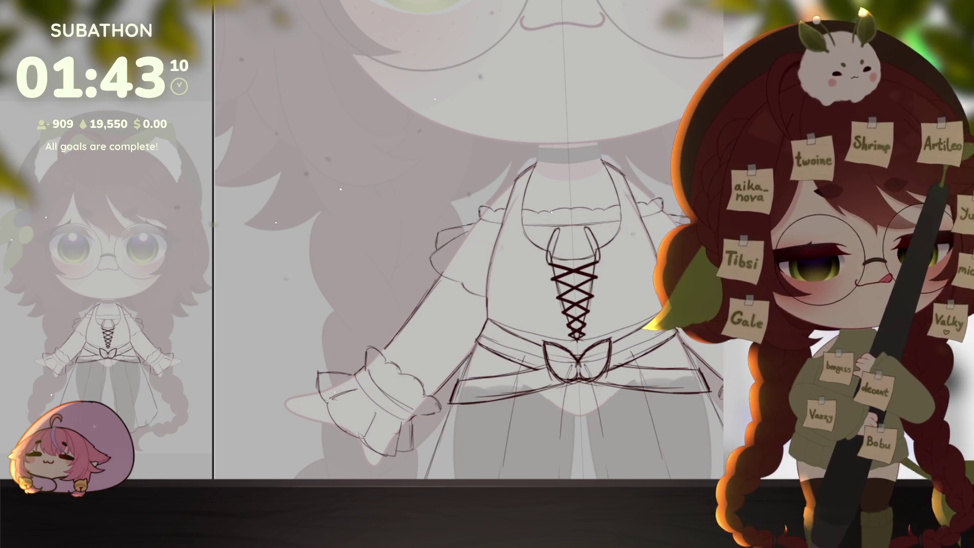
pyautogui.scroll(-5, 647, 281)
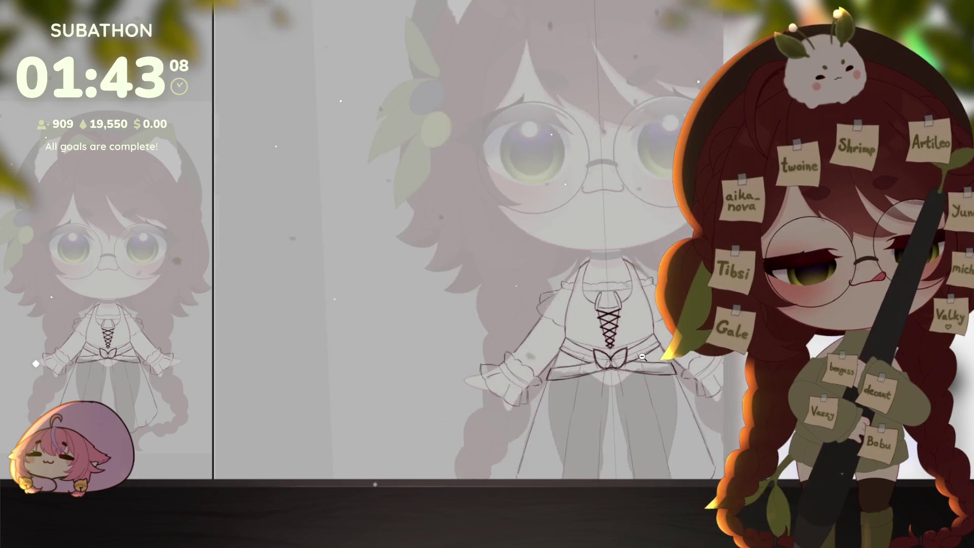
pyautogui.scroll(2, 624, 328)
pyautogui.scroll(2, 624, 328)
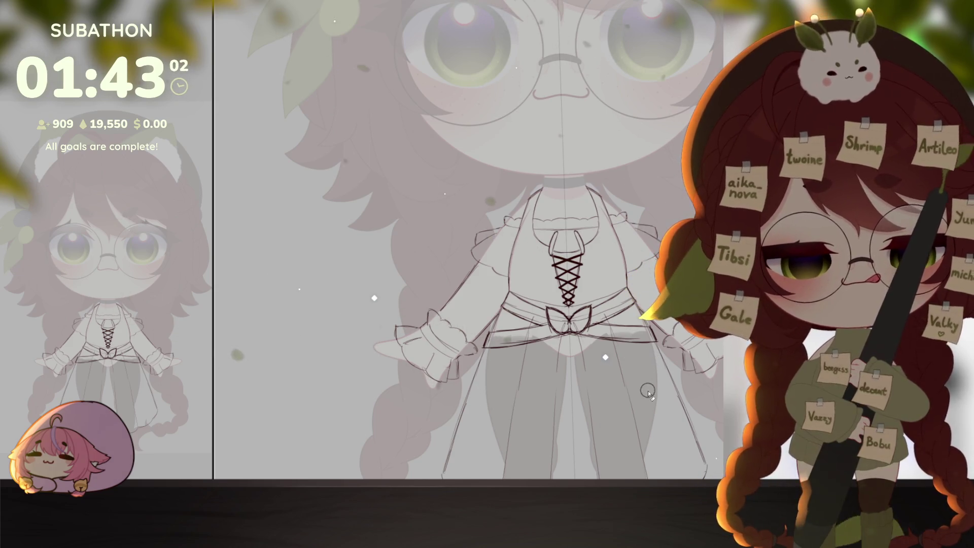
pyautogui.scroll(-2, 648, 393)
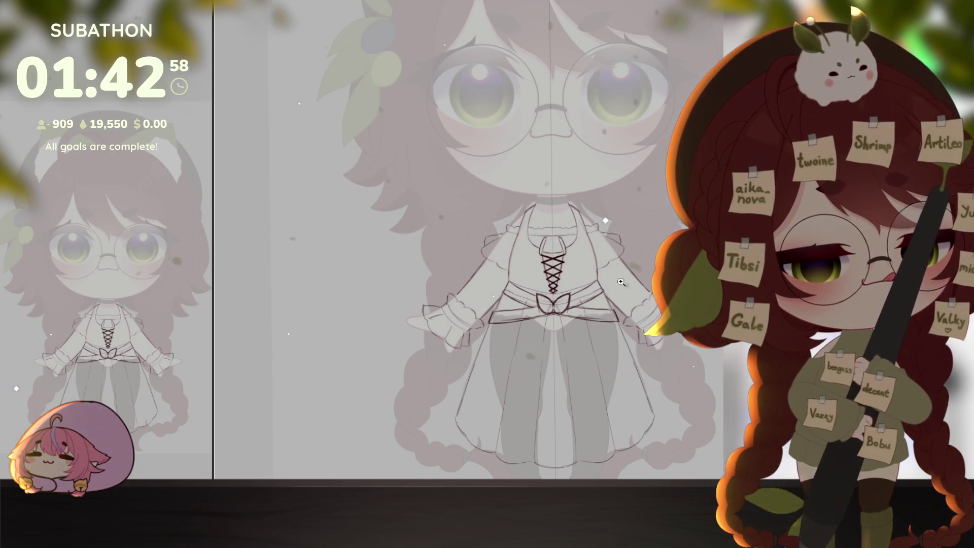
pyautogui.scroll(1, 621, 282)
pyautogui.scroll(1, 510, 215)
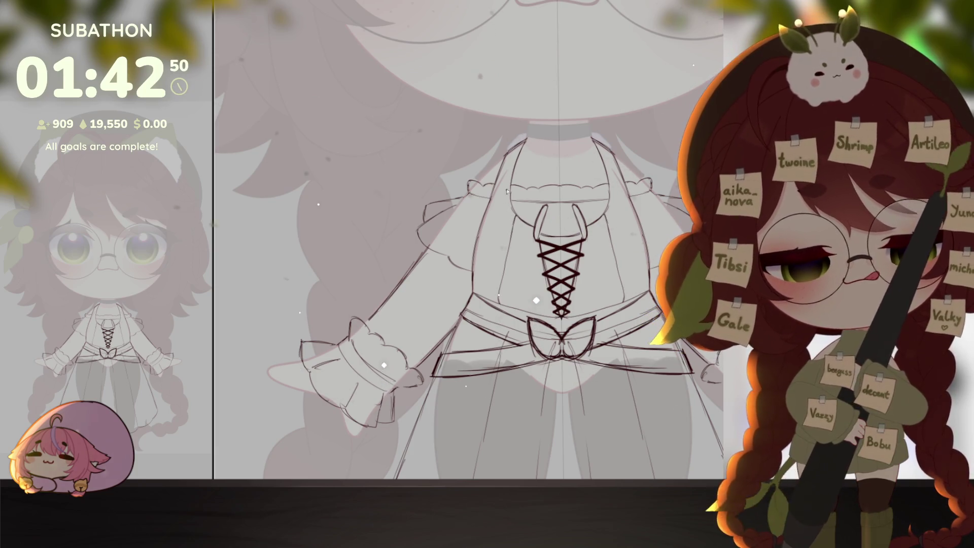
pyautogui.scroll(1, 527, 246)
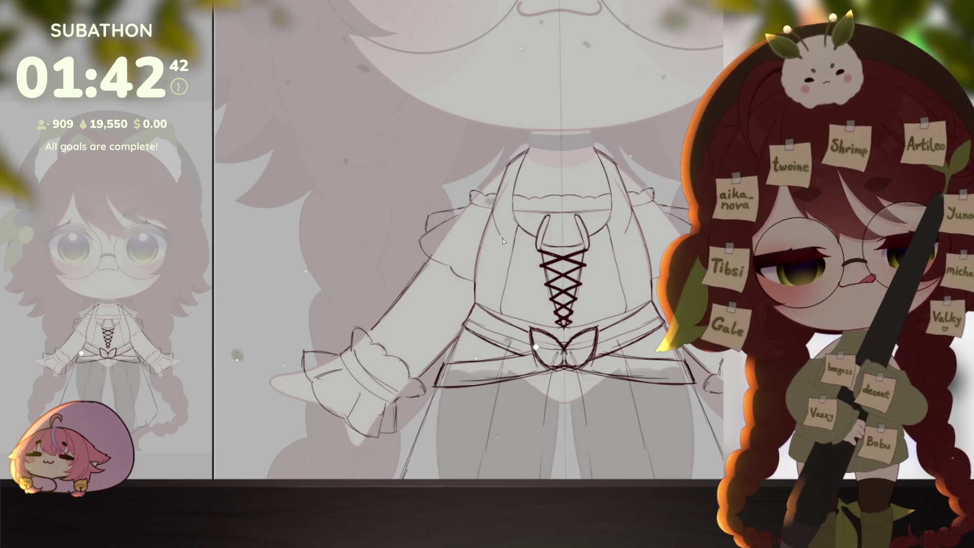
pyautogui.scroll(-3, 659, 343)
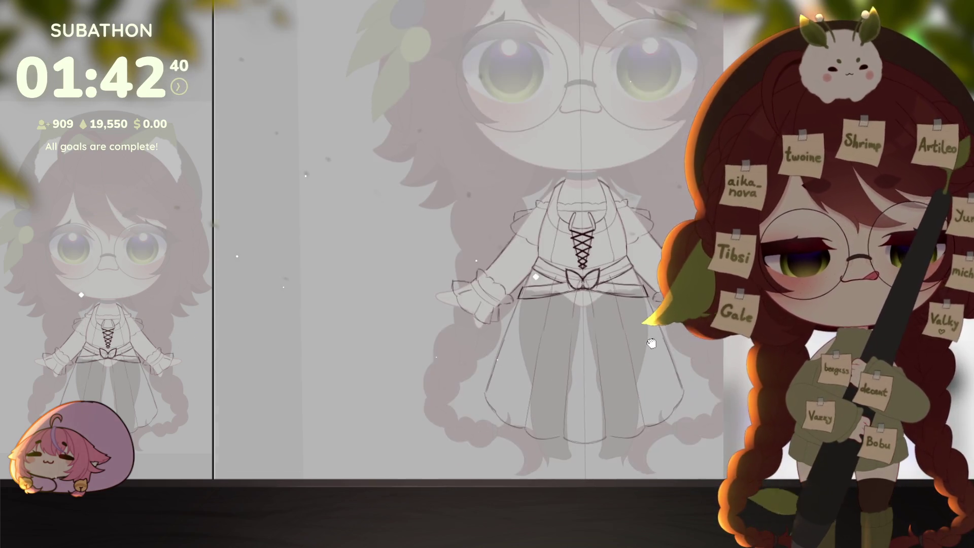
pyautogui.scroll(3, 624, 296)
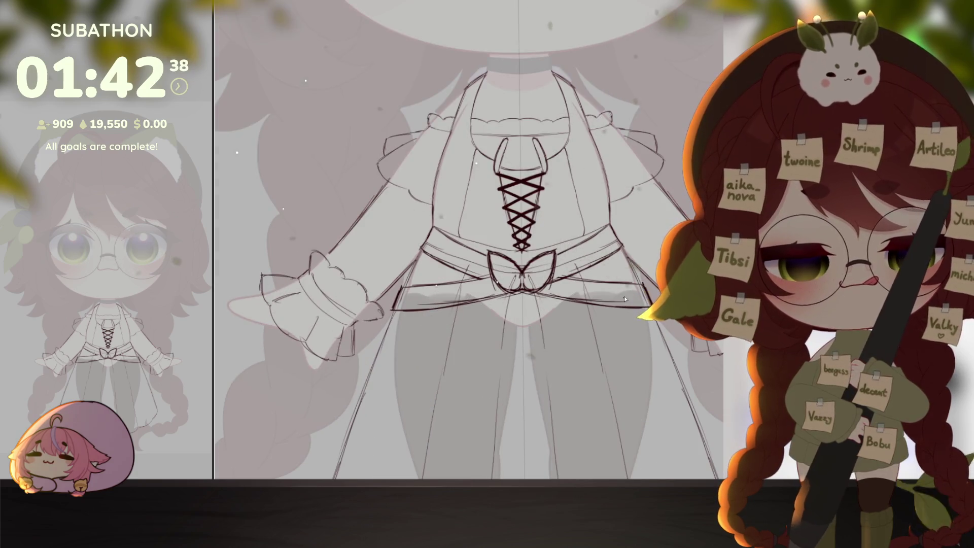
# Draw mirrored button circles beside the corset lacing, five on each side
pyautogui.scroll(2, 560, 153)
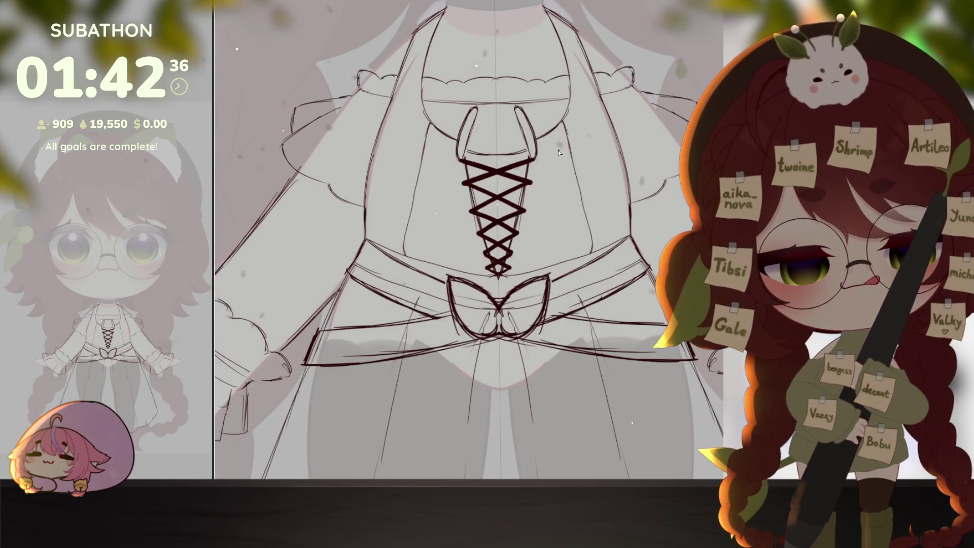
pyautogui.moveTo(559, 151); pyautogui.dragTo(575, 220)
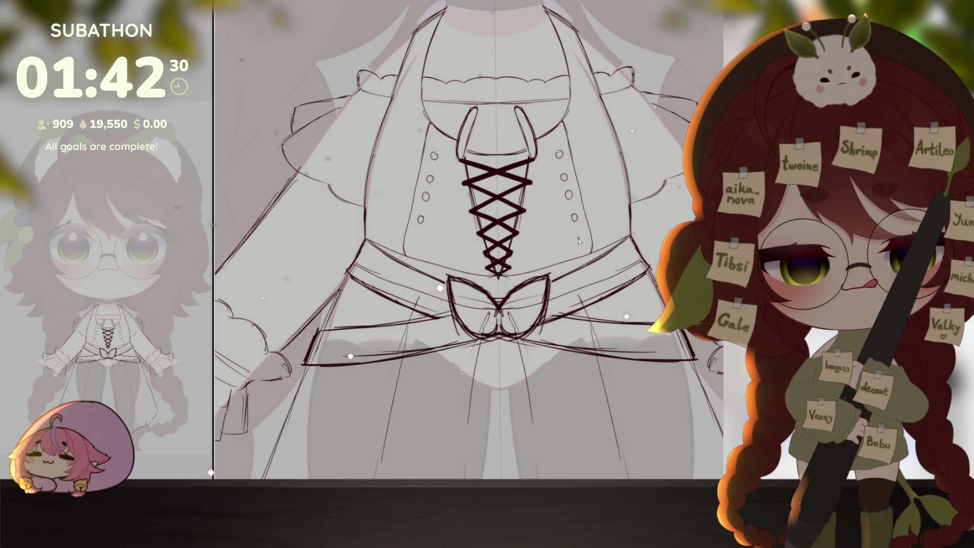
pyautogui.scroll(-4, 581, 237)
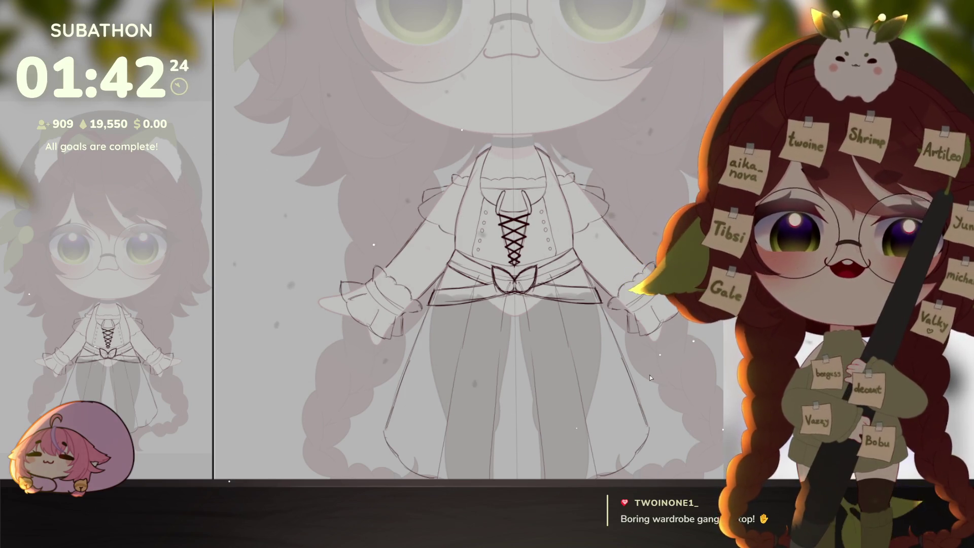
pyautogui.scroll(-3, 619, 355)
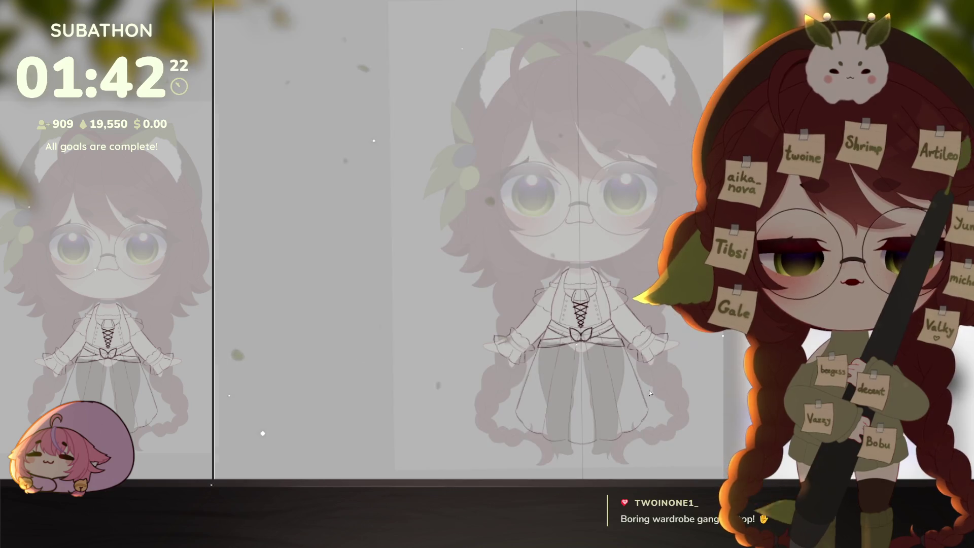
pyautogui.scroll(5, 618, 348)
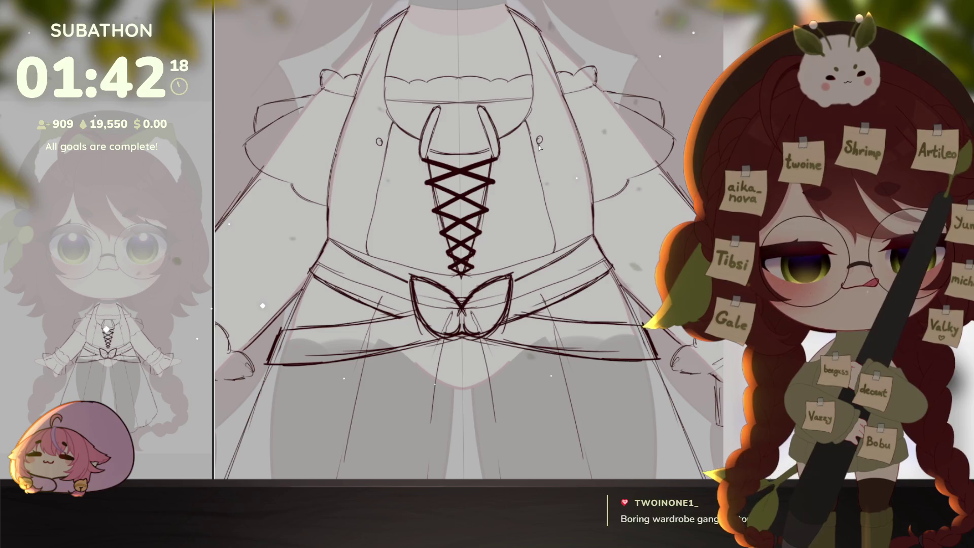
pyautogui.moveTo(543, 161); pyautogui.dragTo(553, 183)
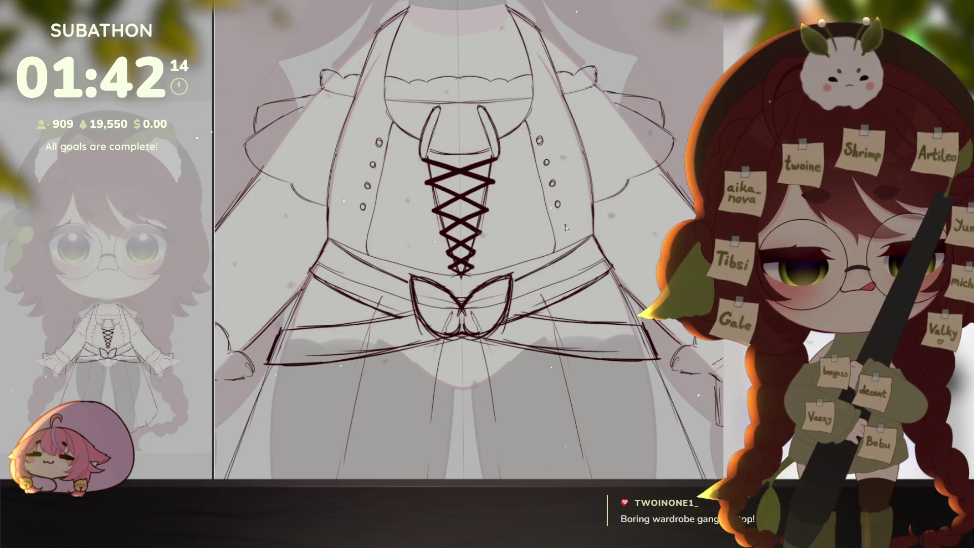
pyautogui.moveTo(561, 224); pyautogui.dragTo(563, 229)
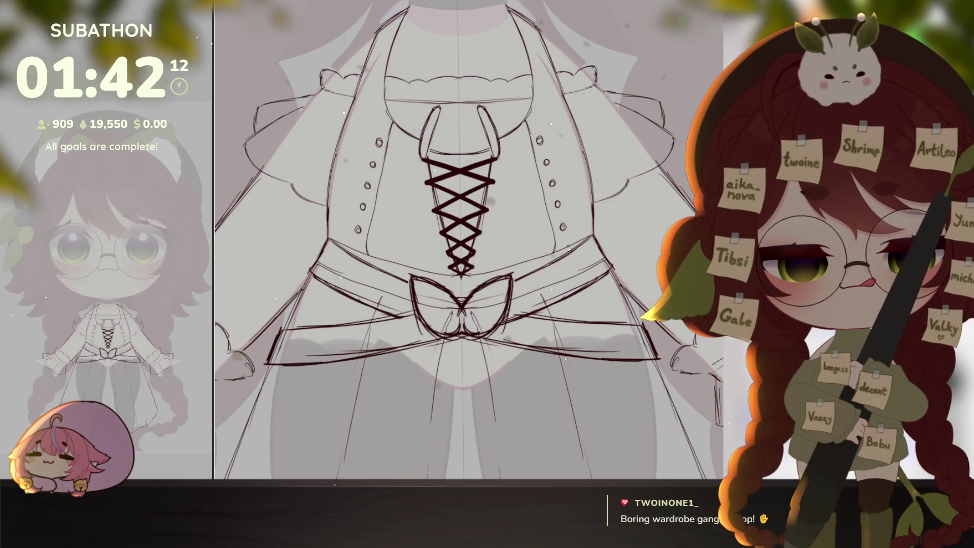
# Add short dashed stitch lines alongside the buttons on both sides
pyautogui.moveTo(522, 126); pyautogui.dragTo(547, 247)
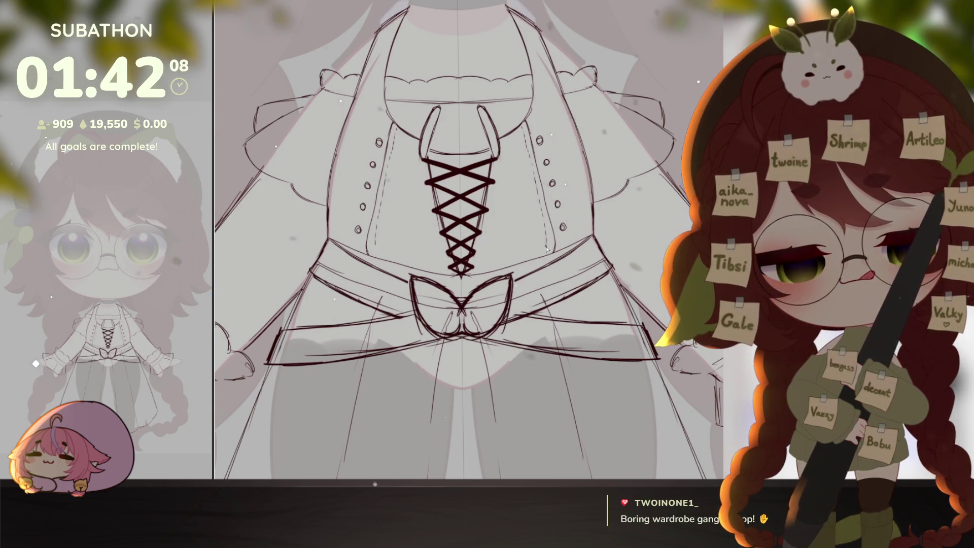
pyautogui.hotkey('ctrl', '0')
pyautogui.moveTo(587, 311); pyautogui.dragTo(645, 387)
pyautogui.scroll(3, 645, 387)
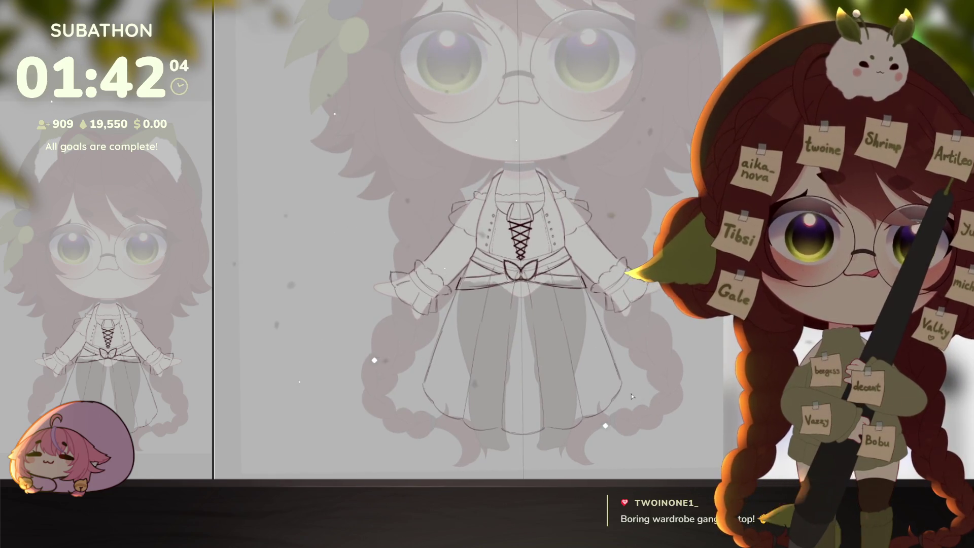
# Draw a mirrored brim arc over the head, undoing an extra hook at its end
pyautogui.scroll(-2, 632, 395)
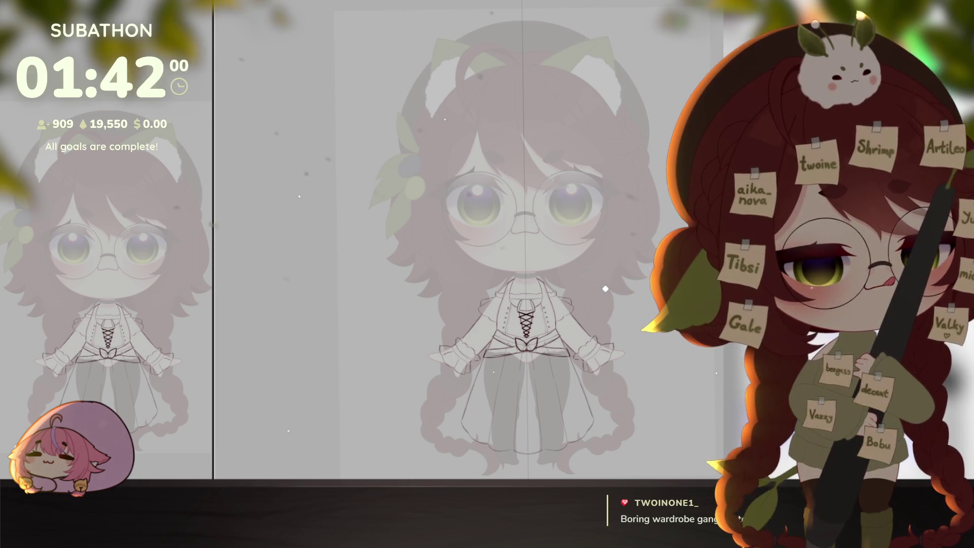
pyautogui.scroll(2, 523, 309)
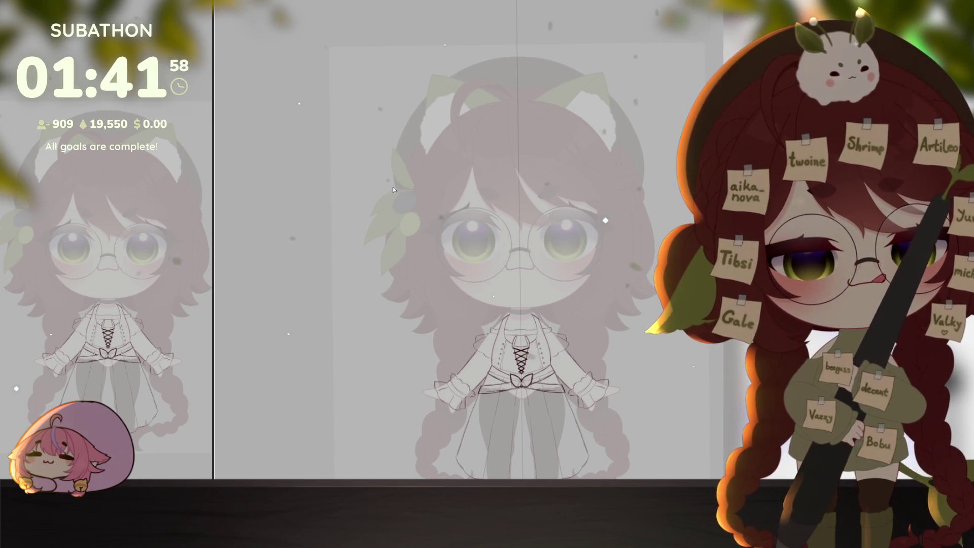
pyautogui.moveTo(366, 193)
pyautogui.mouseDown()
pyautogui.moveTo(441, 139)
pyautogui.moveTo(486, 123)
pyautogui.mouseUp()
pyautogui.moveTo(366, 192); pyautogui.dragTo(376, 205)
pyautogui.hotkey('ctrl', 'z')
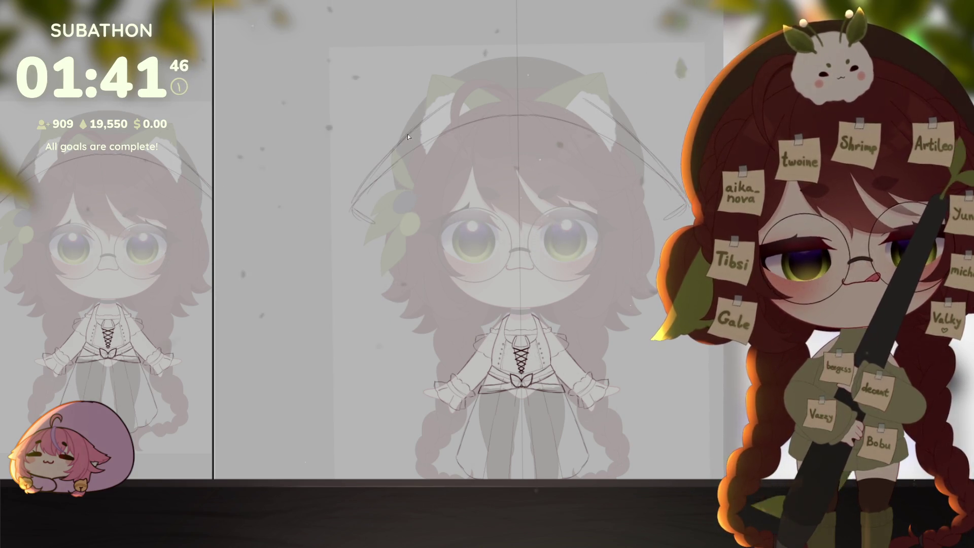
# Sketch the hat's pointed tip above the right side of the head
pyautogui.click(510, 79)
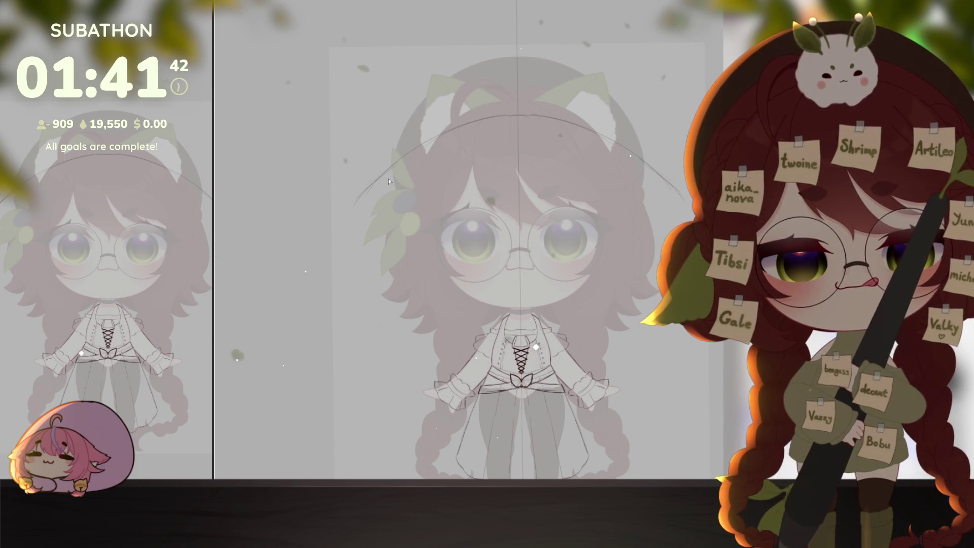
pyautogui.click(361, 191)
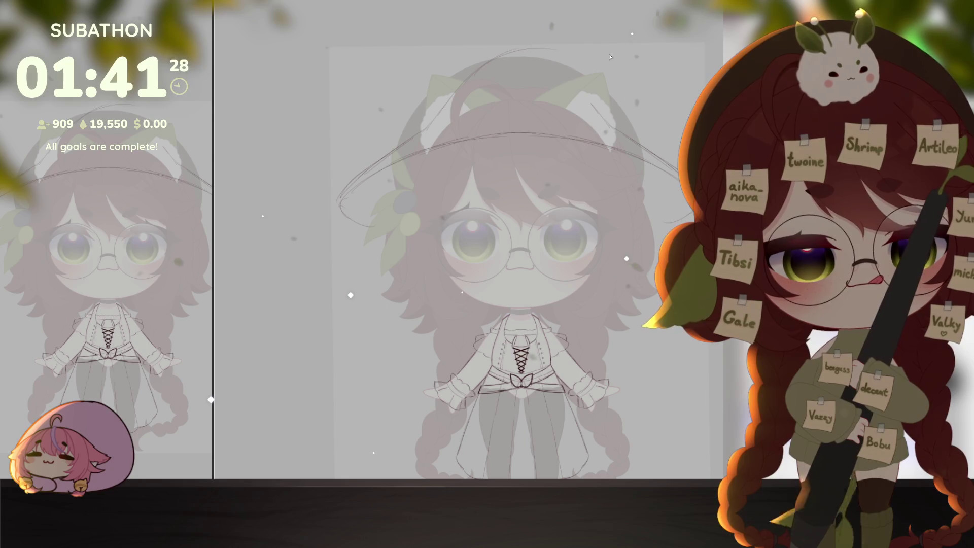
pyautogui.moveTo(596, 45)
pyautogui.mouseDown()
pyautogui.moveTo(641, 75)
pyautogui.moveTo(656, 108)
pyautogui.mouseUp()
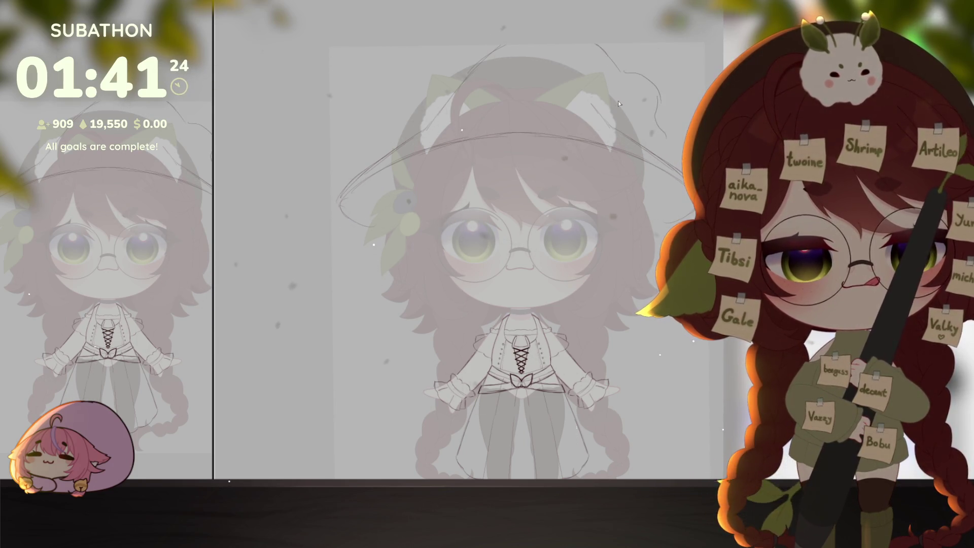
pyautogui.moveTo(598, 93)
pyautogui.mouseDown()
pyautogui.moveTo(632, 99)
pyautogui.moveTo(659, 136)
pyautogui.mouseUp()
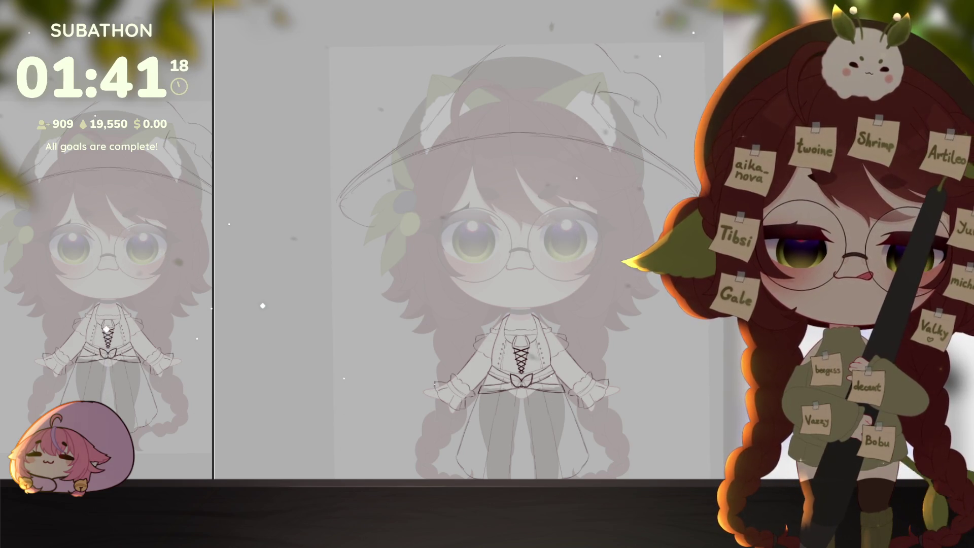
pyautogui.scroll(-2, 517, 253)
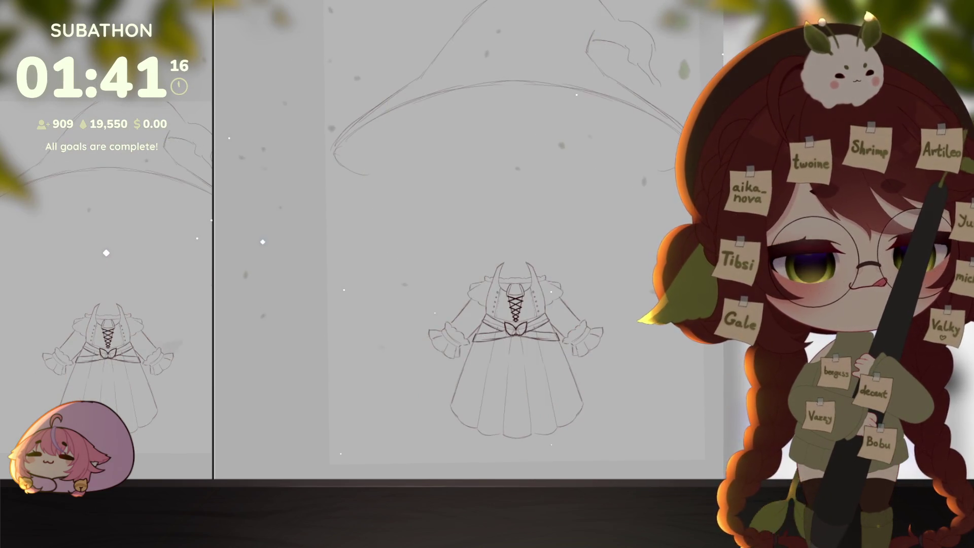
# Bring back the faded face and head layers and nudge the view up-left
pyautogui.hotkey('ctrl', 'z')
pyautogui.moveTo(640, 378); pyautogui.dragTo(643, 371)
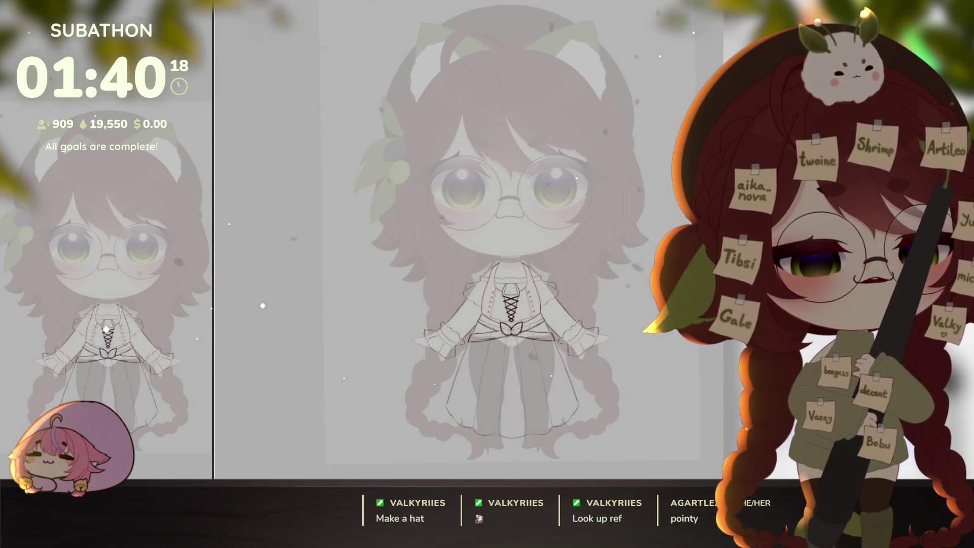
# Sketch a long oval brim across the head at eye level, redrawing its left curve
pyautogui.moveTo(506, 241); pyautogui.dragTo(465, 272)
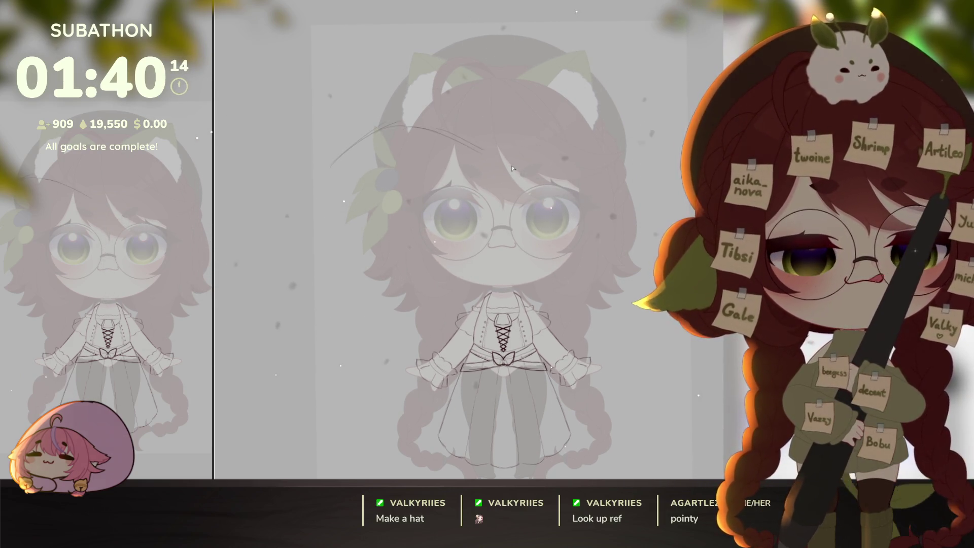
pyautogui.moveTo(558, 203); pyautogui.dragTo(680, 187)
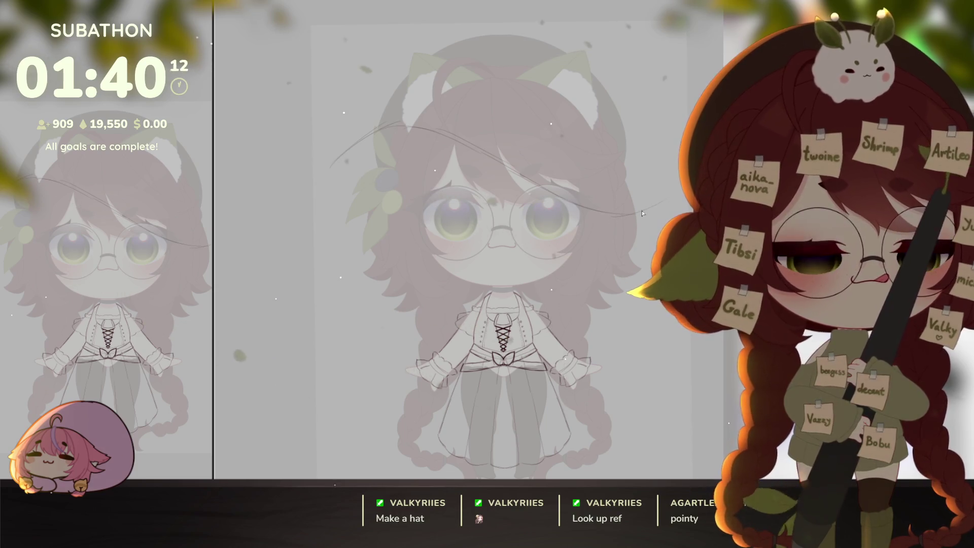
pyautogui.moveTo(322, 181); pyautogui.dragTo(343, 161)
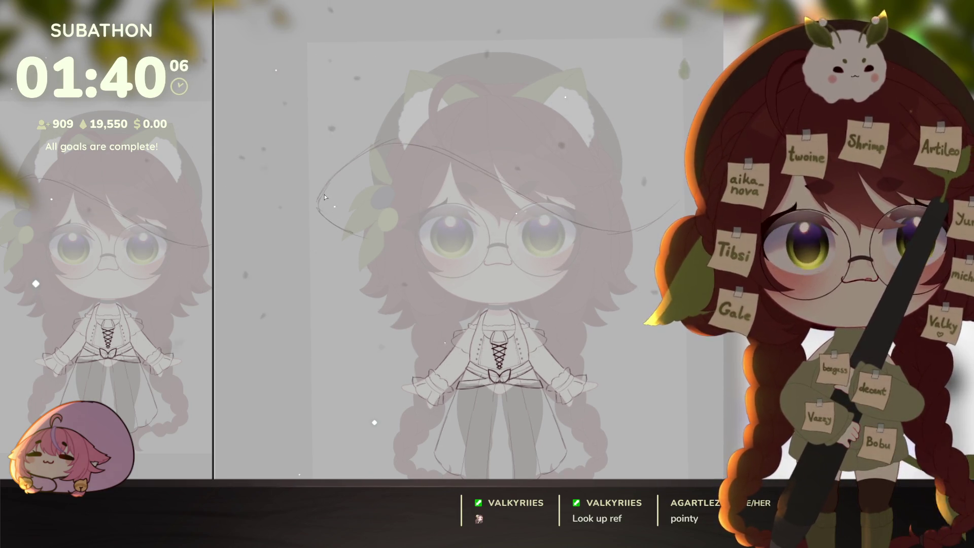
pyautogui.hotkey('ctrl', 'z')
pyautogui.moveTo(321, 192); pyautogui.dragTo(413, 133)
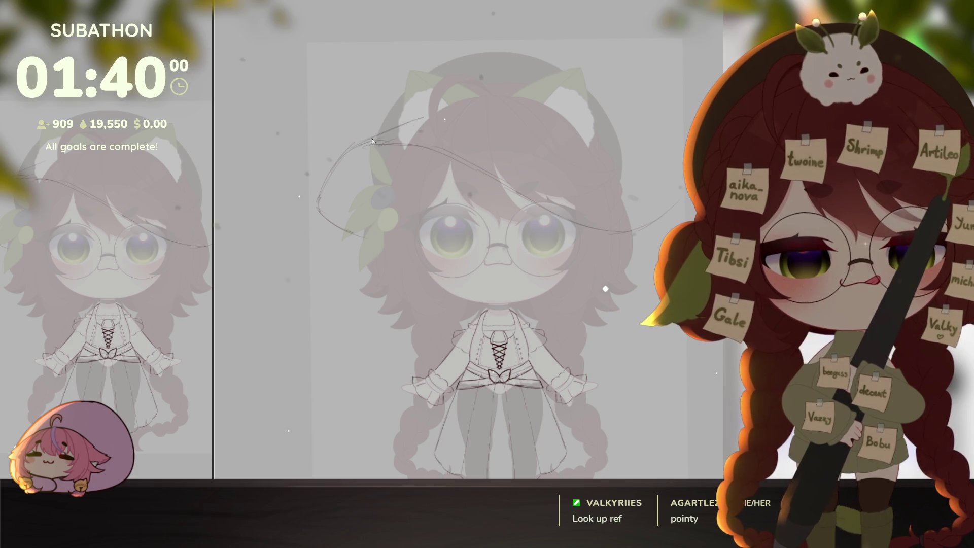
pyautogui.moveTo(440, 108); pyautogui.dragTo(419, 122)
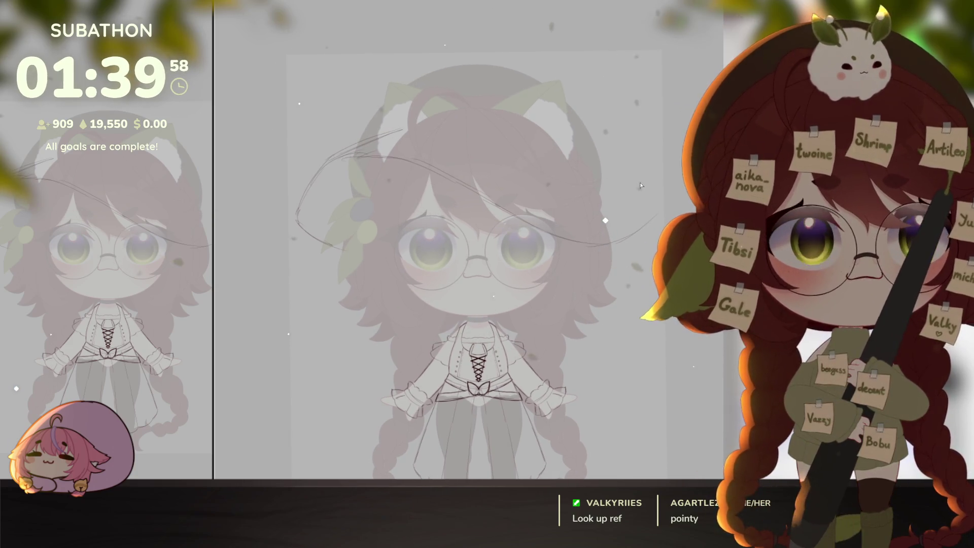
pyautogui.moveTo(595, 146); pyautogui.dragTo(668, 184)
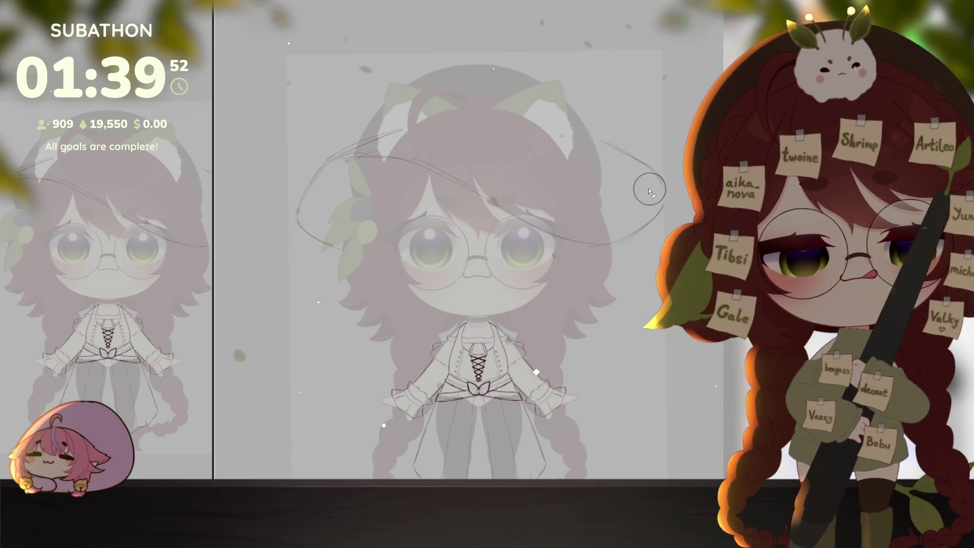
pyautogui.moveTo(665, 162); pyautogui.dragTo(665, 172)
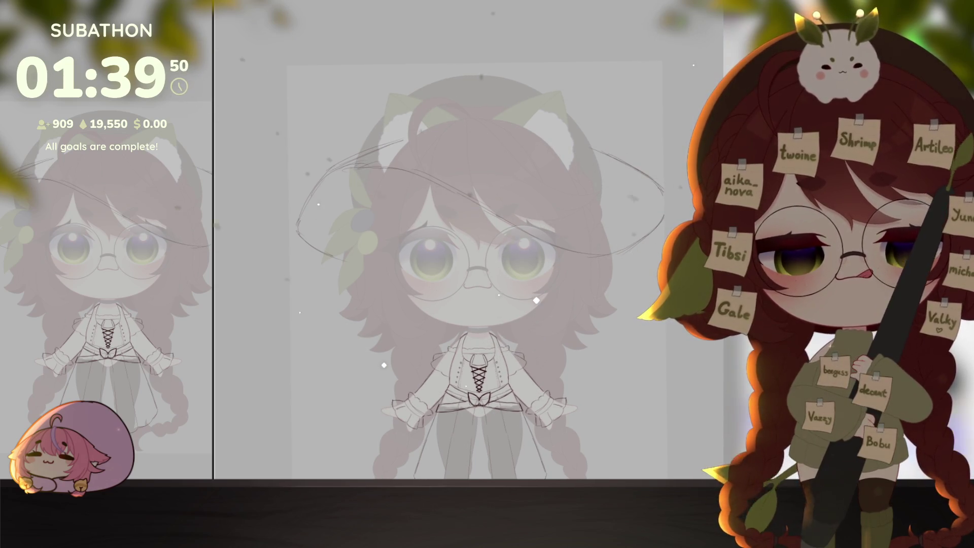
pyautogui.hotkey('ctrl', 't')
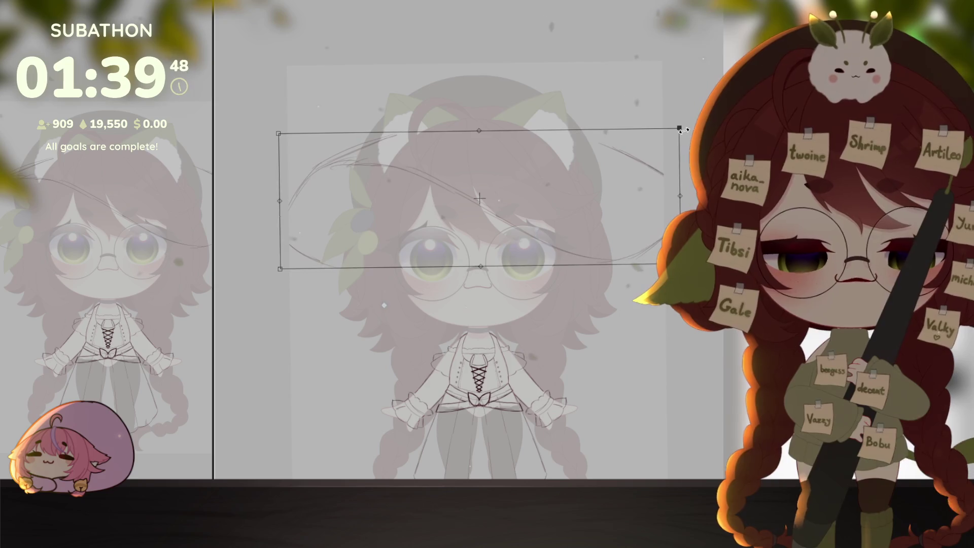
# Draw a curved line along the brim and a clean right side of the hat crown
pyautogui.press('Return')
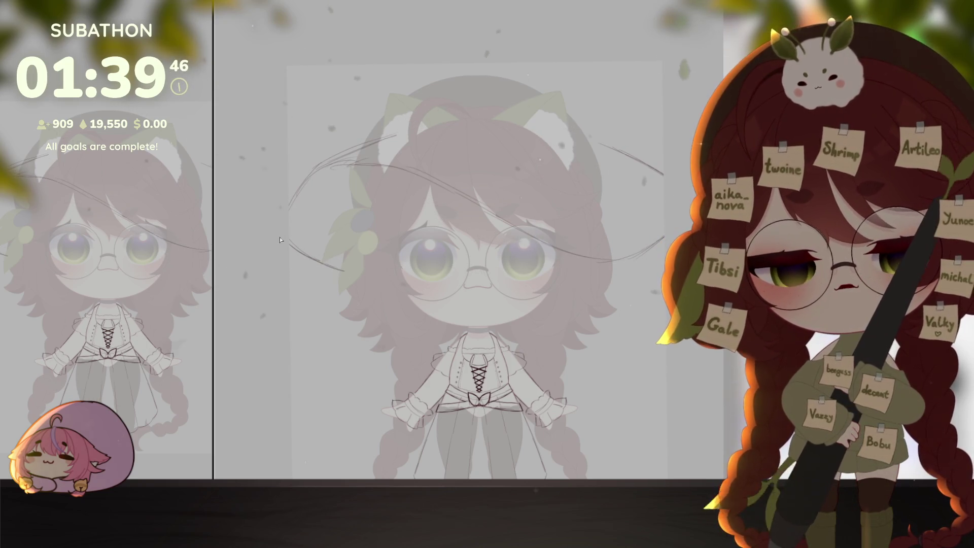
pyautogui.moveTo(600, 261); pyautogui.dragTo(601, 273)
pyautogui.moveTo(391, 157); pyautogui.dragTo(409, 248)
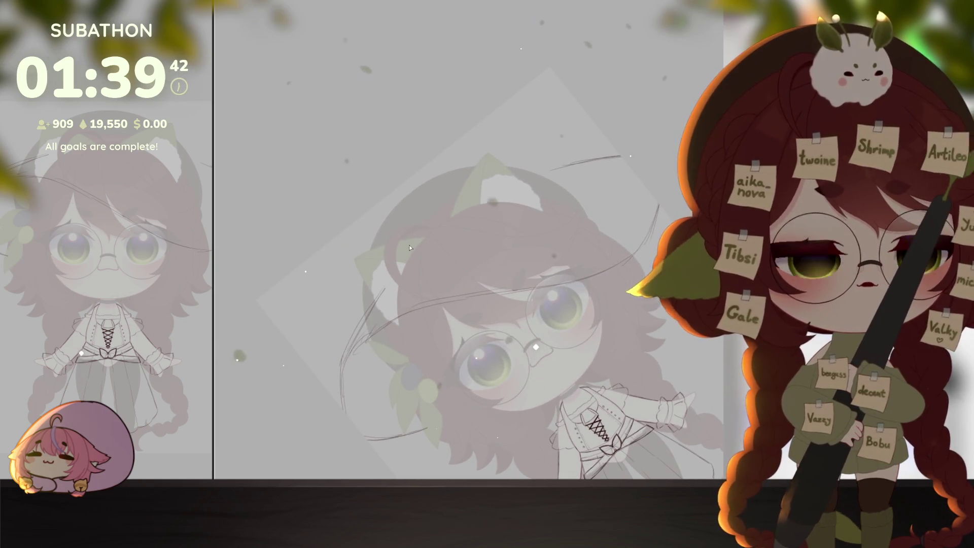
pyautogui.moveTo(384, 280); pyautogui.dragTo(475, 213)
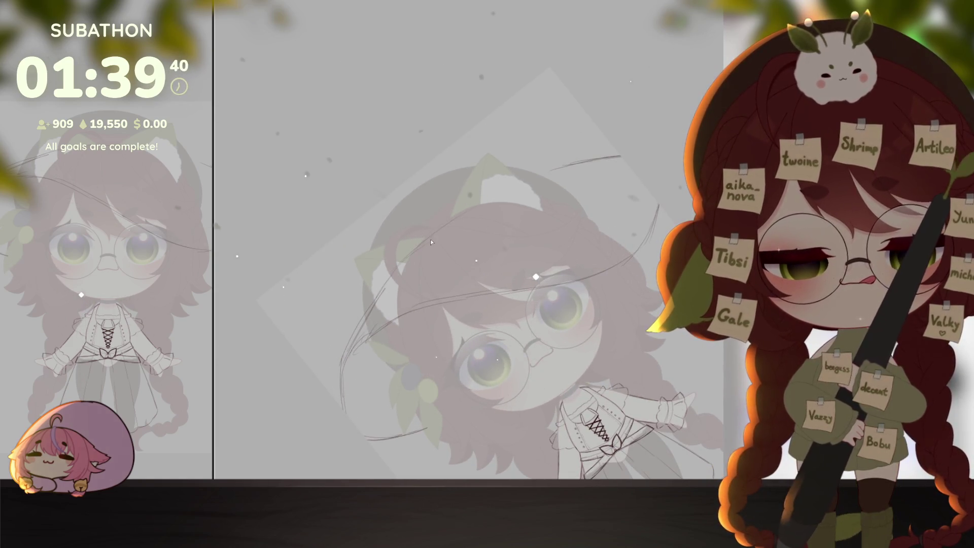
pyautogui.moveTo(541, 176)
pyautogui.mouseDown()
pyautogui.moveTo(457, 203)
pyautogui.moveTo(383, 197)
pyautogui.mouseUp()
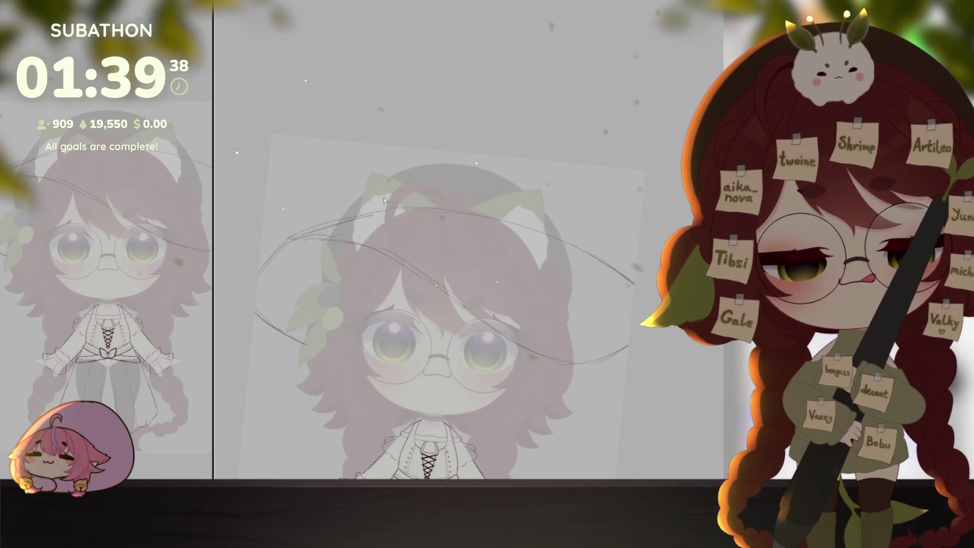
pyautogui.moveTo(422, 159); pyautogui.dragTo(386, 190)
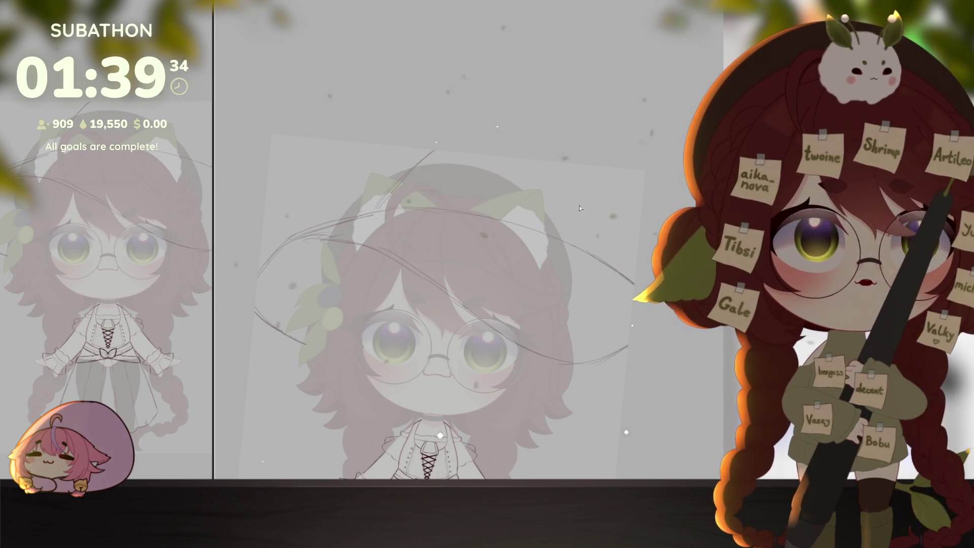
pyautogui.moveTo(547, 169); pyautogui.dragTo(555, 231)
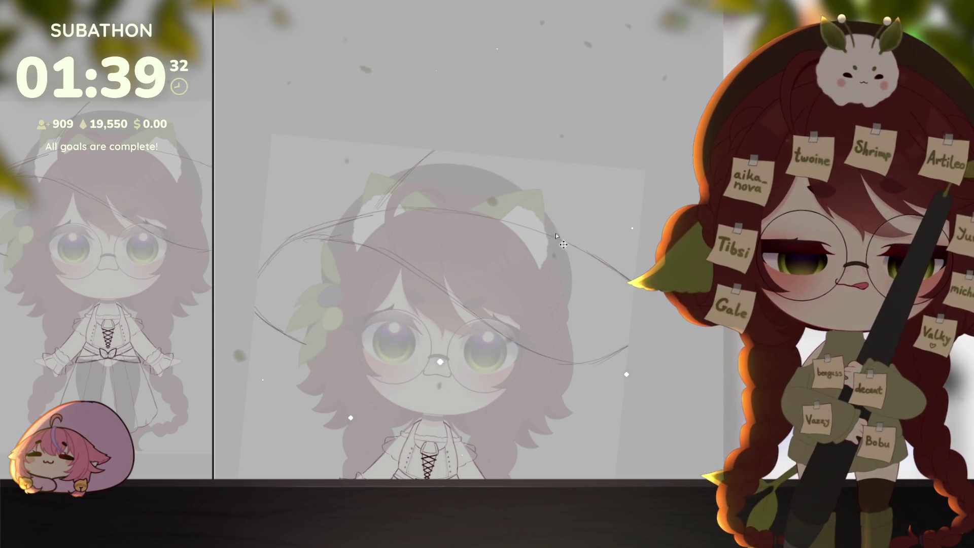
pyautogui.hotkey('ctrl', 'z')
pyautogui.moveTo(541, 160); pyautogui.dragTo(552, 234)
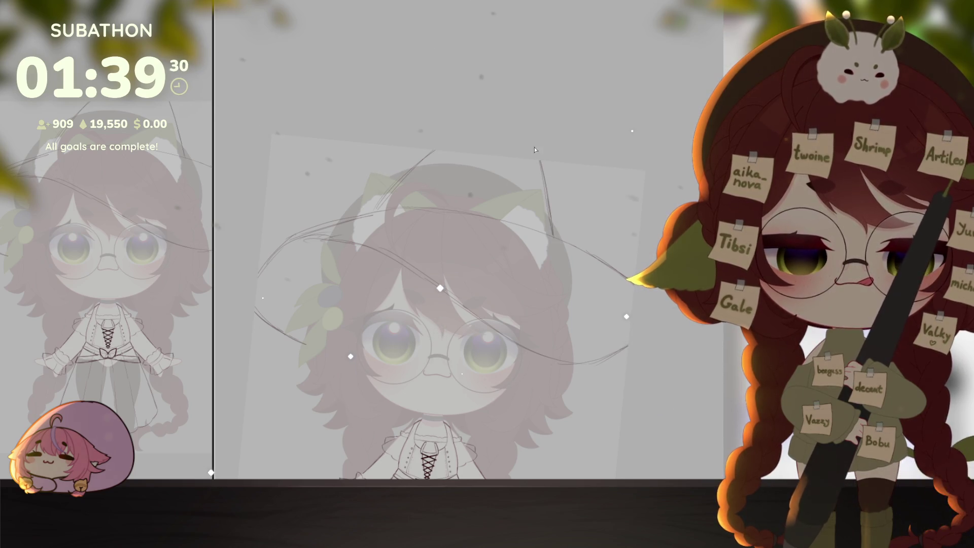
# Add a curling hat tip and erase the stray line crossing the ear
pyautogui.moveTo(559, 163); pyautogui.dragTo(569, 212)
pyautogui.hotkey('ctrl', 'z')
pyautogui.moveTo(555, 162); pyautogui.dragTo(571, 216)
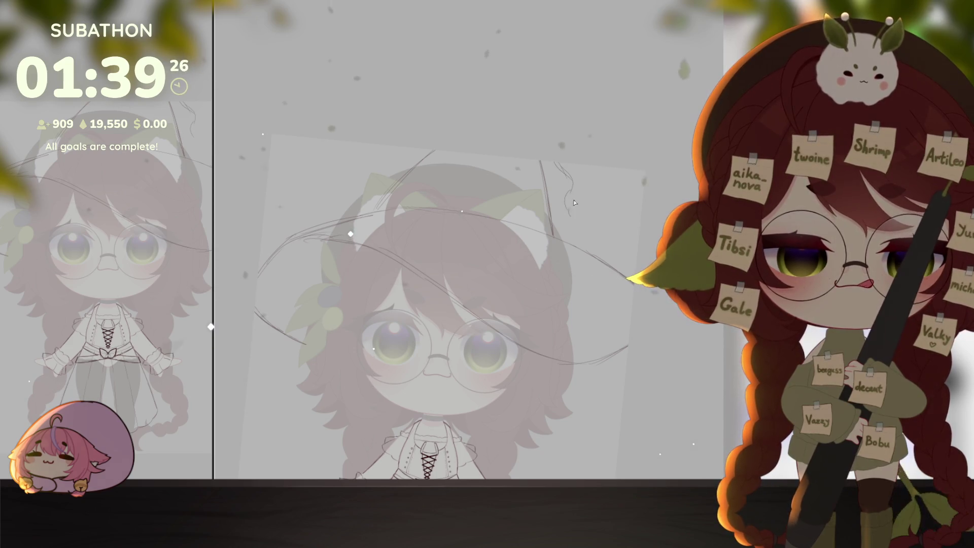
pyautogui.moveTo(583, 171); pyautogui.dragTo(643, 320)
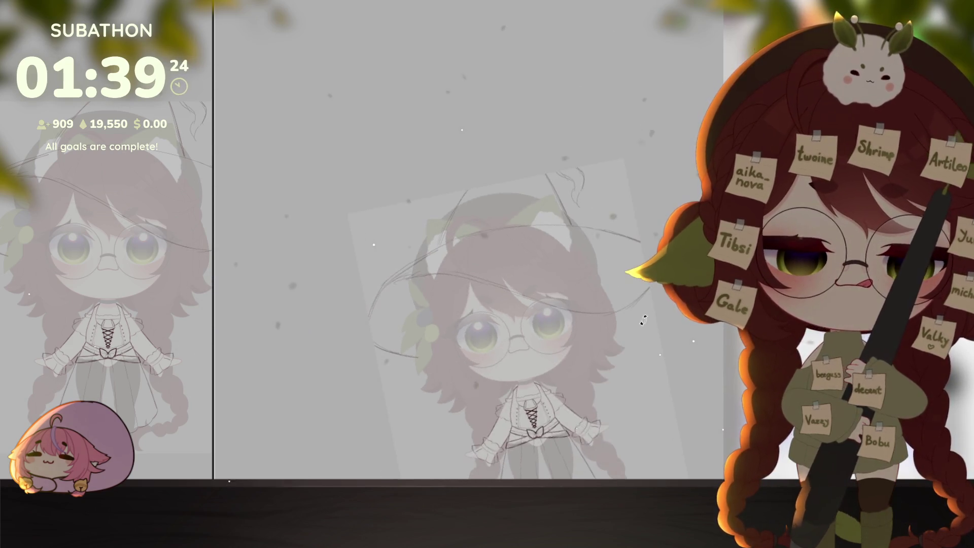
pyautogui.press('5')
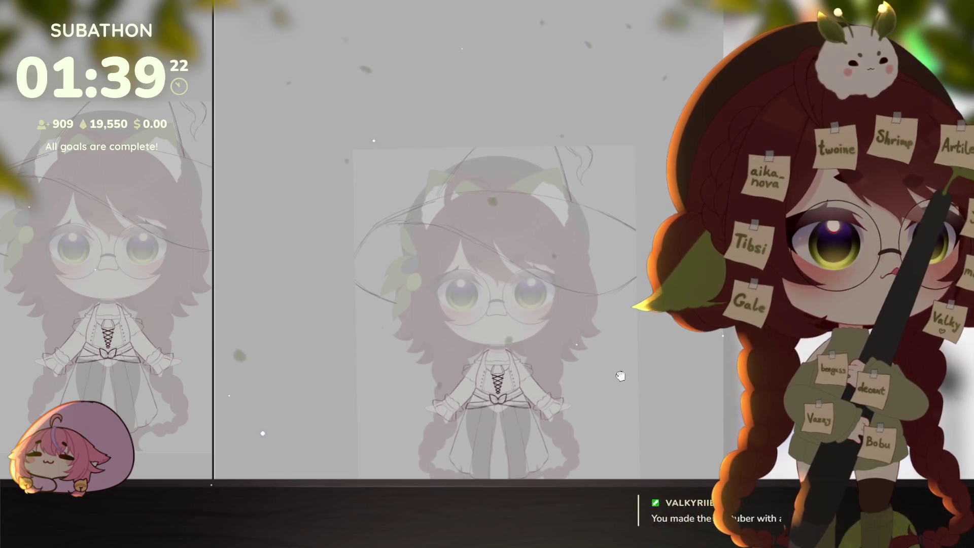
pyautogui.moveTo(620, 375); pyautogui.dragTo(623, 373)
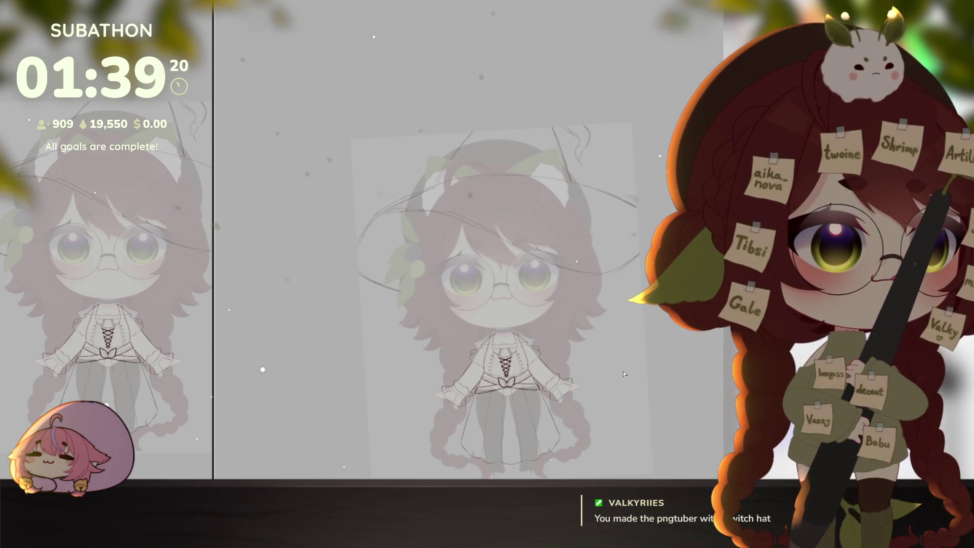
pyautogui.moveTo(621, 310); pyautogui.dragTo(586, 256)
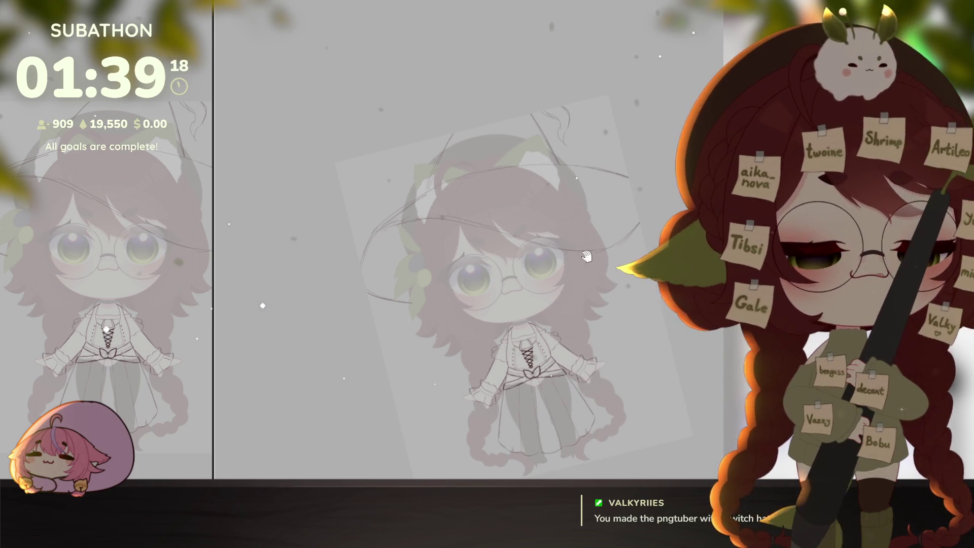
pyautogui.scroll(5, 406, 242)
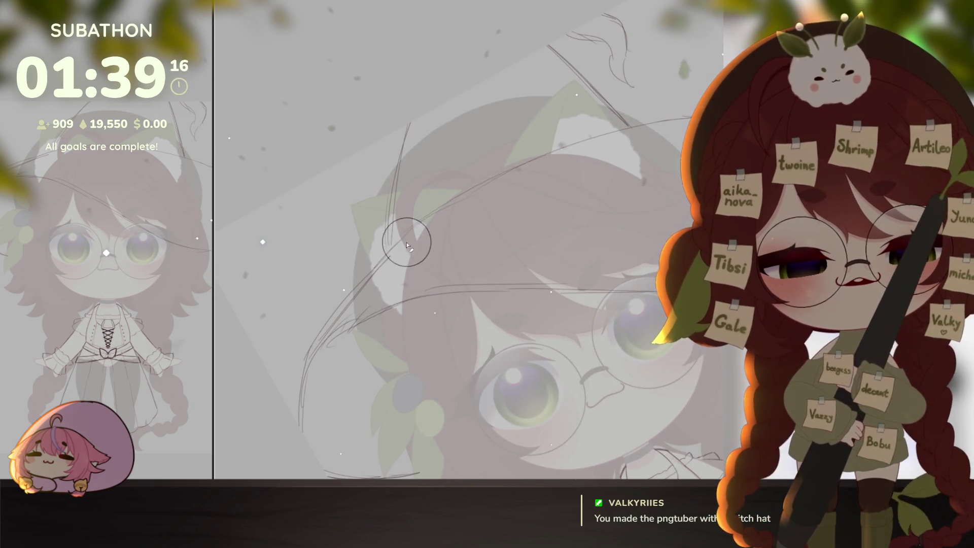
pyautogui.moveTo(380, 255)
pyautogui.mouseDown()
pyautogui.moveTo(546, 157)
pyautogui.moveTo(553, 180)
pyautogui.mouseUp()
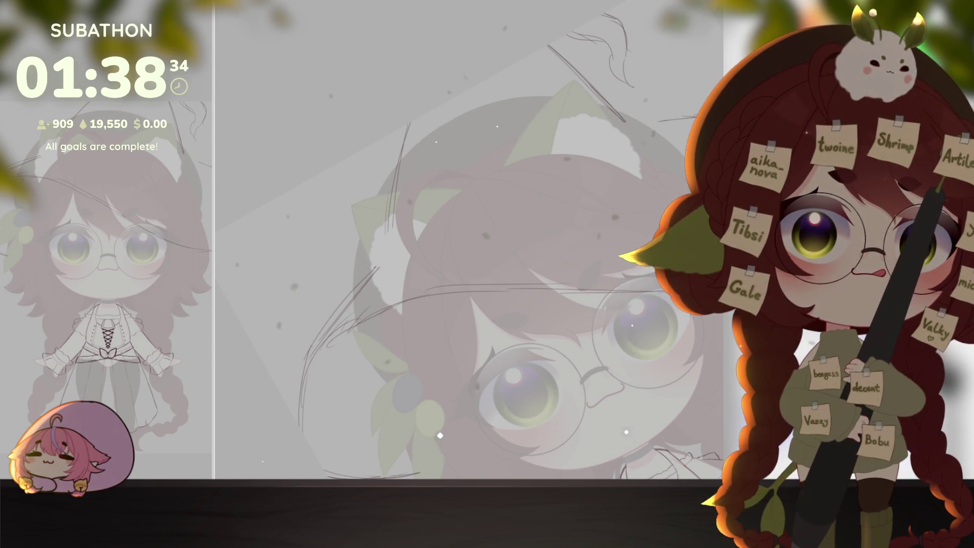
pyautogui.moveTo(509, 238); pyautogui.dragTo(403, 260)
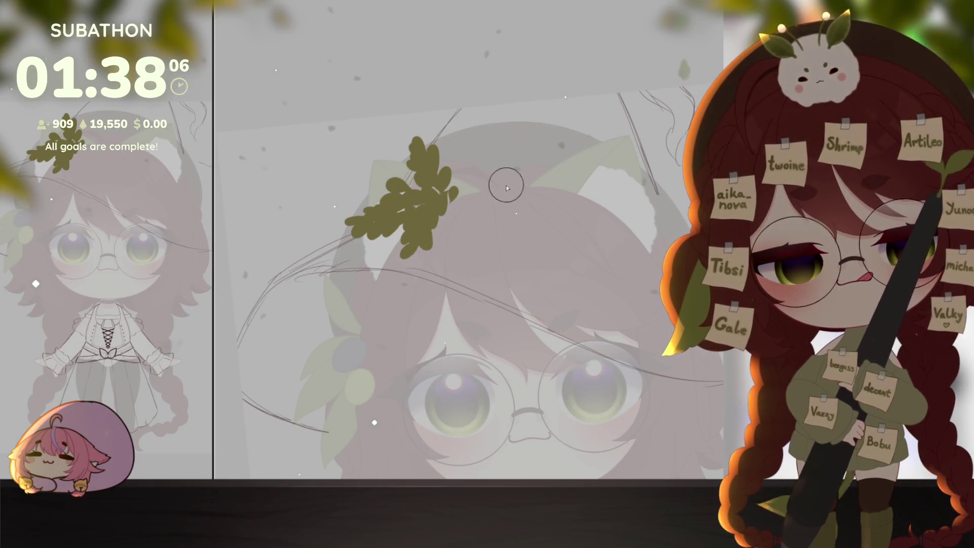
# Paint olive leaves along the wreath branch and extend its tip up and right
pyautogui.moveTo(506, 184); pyautogui.dragTo(541, 324)
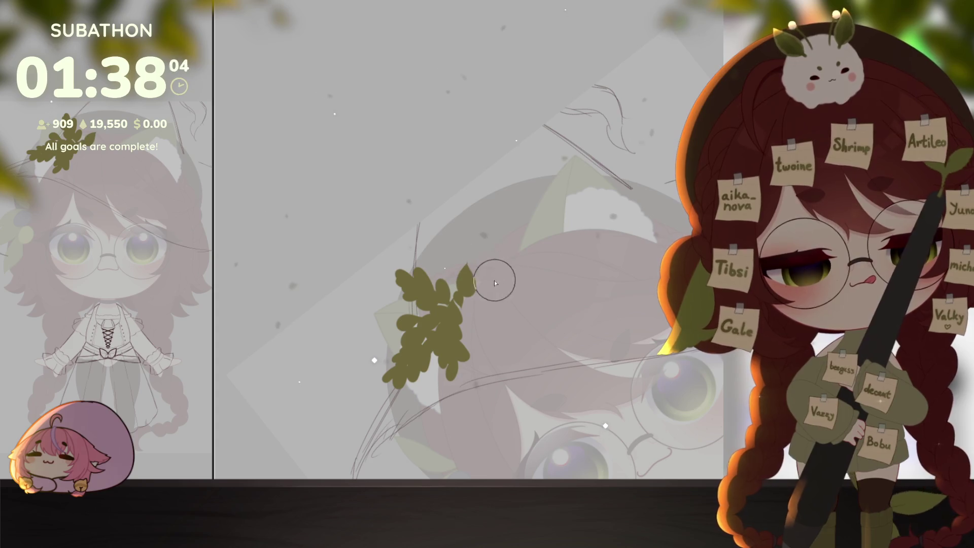
pyautogui.moveTo(469, 237)
pyautogui.mouseDown()
pyautogui.moveTo(464, 281)
pyautogui.moveTo(528, 246)
pyautogui.moveTo(552, 189)
pyautogui.mouseUp()
pyautogui.moveTo(578, 228); pyautogui.dragTo(609, 172)
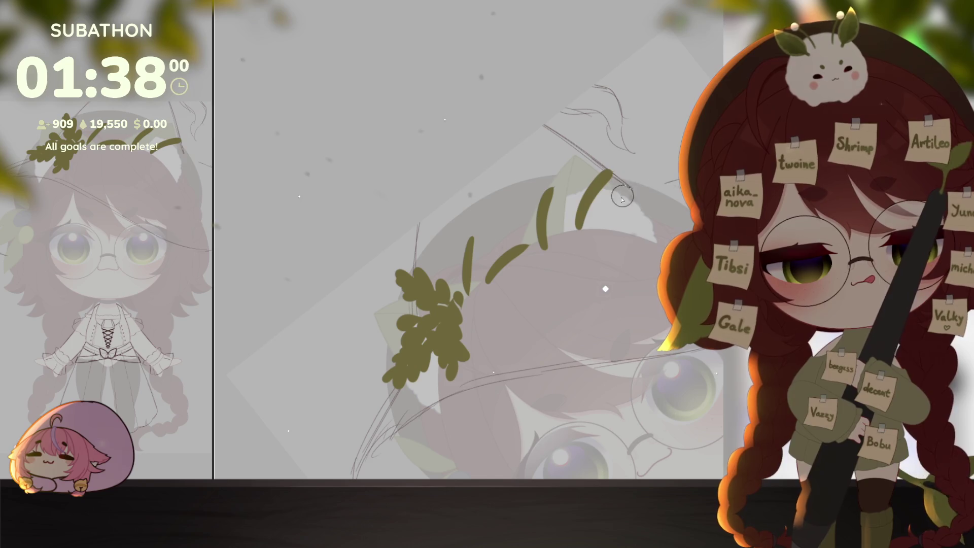
pyautogui.moveTo(467, 245)
pyautogui.mouseDown()
pyautogui.moveTo(469, 236)
pyautogui.moveTo(475, 262)
pyautogui.moveTo(525, 235)
pyautogui.mouseUp()
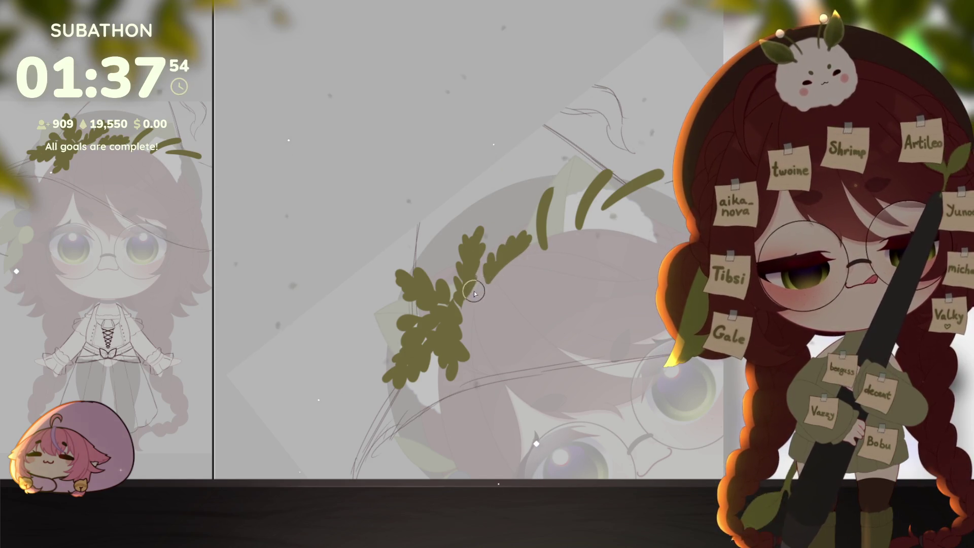
pyautogui.moveTo(461, 300)
pyautogui.mouseDown()
pyautogui.moveTo(515, 306)
pyautogui.moveTo(482, 297)
pyautogui.moveTo(507, 270)
pyautogui.mouseUp()
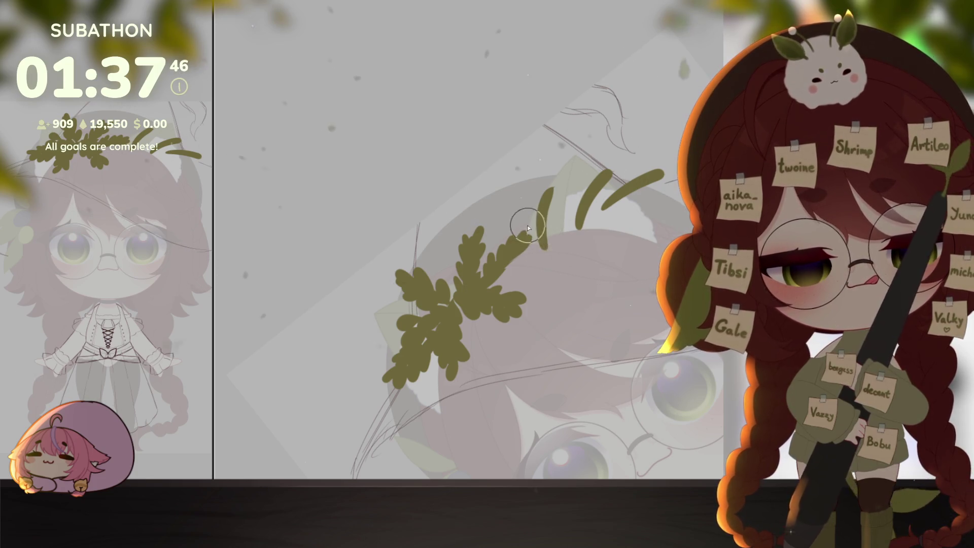
pyautogui.moveTo(546, 198)
pyautogui.mouseDown()
pyautogui.moveTo(588, 204)
pyautogui.moveTo(601, 175)
pyautogui.moveTo(621, 162)
pyautogui.moveTo(589, 227)
pyautogui.moveTo(656, 167)
pyautogui.moveTo(655, 185)
pyautogui.moveTo(624, 196)
pyautogui.mouseUp()
# Add a leaf lobe below the branch and a pointed leaf to the right, then lower the reference image
pyautogui.moveTo(640, 275); pyautogui.dragTo(631, 238)
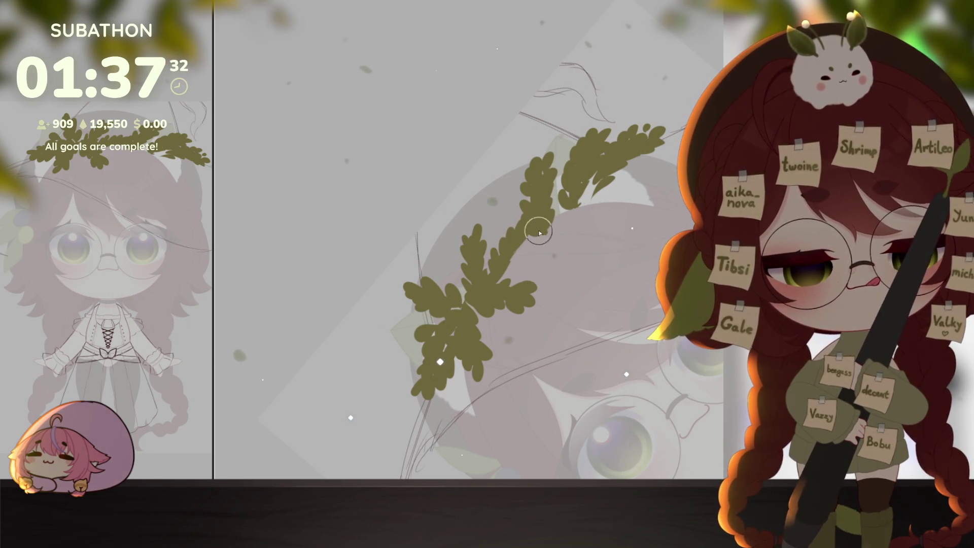
pyautogui.moveTo(539, 226); pyautogui.dragTo(527, 265)
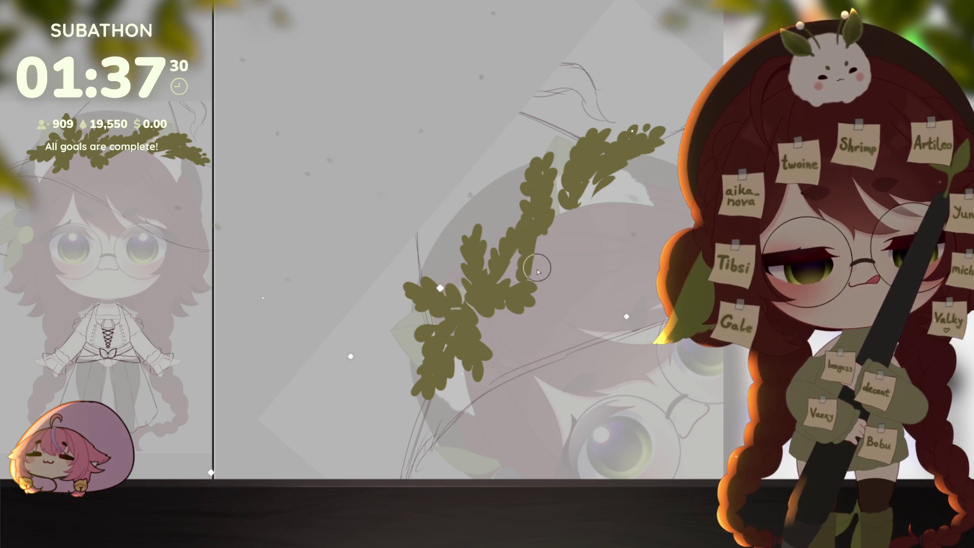
pyautogui.moveTo(547, 216)
pyautogui.mouseDown()
pyautogui.moveTo(596, 225)
pyautogui.moveTo(559, 209)
pyautogui.moveTo(634, 183)
pyautogui.moveTo(650, 187)
pyautogui.moveTo(591, 183)
pyautogui.moveTo(636, 177)
pyautogui.moveTo(644, 195)
pyautogui.moveTo(593, 208)
pyautogui.moveTo(642, 192)
pyautogui.mouseUp()
pyautogui.press('End')
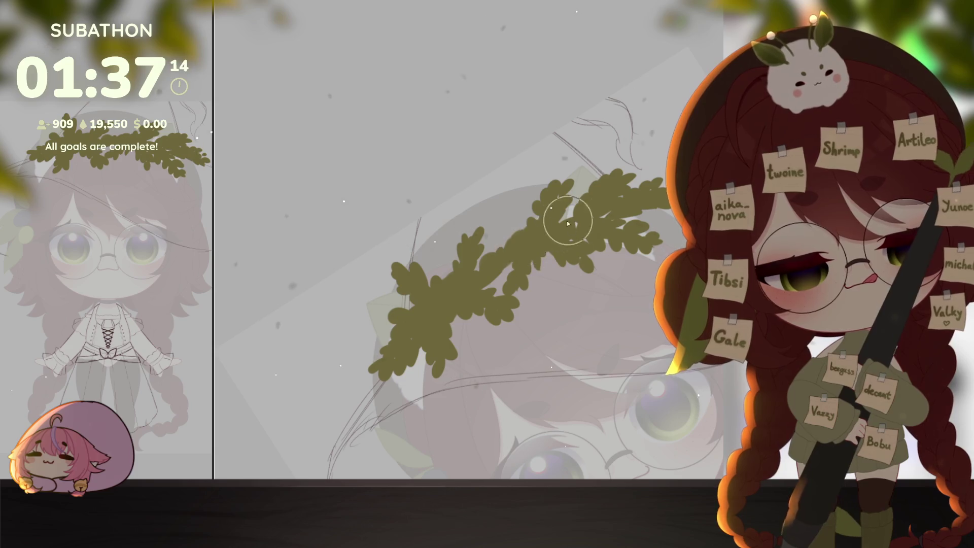
pyautogui.scroll(-5, 642, 380)
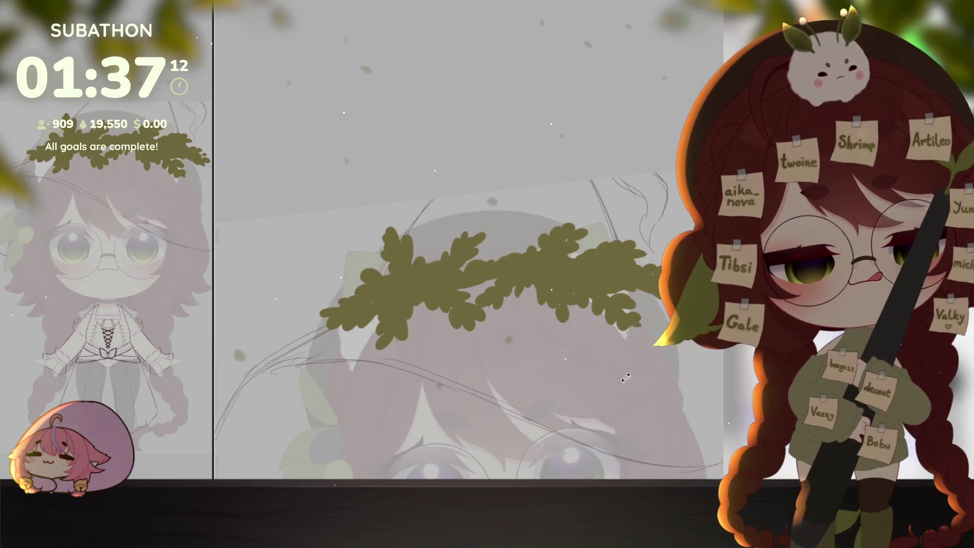
pyautogui.scroll(3, 642, 380)
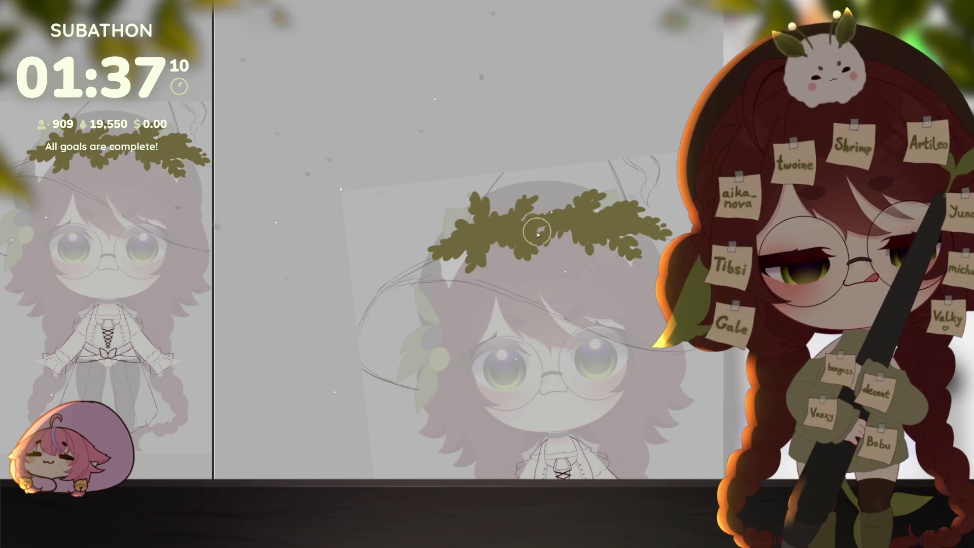
pyautogui.moveTo(610, 344)
pyautogui.mouseDown()
pyautogui.moveTo(582, 351)
pyautogui.moveTo(593, 356)
pyautogui.mouseUp()
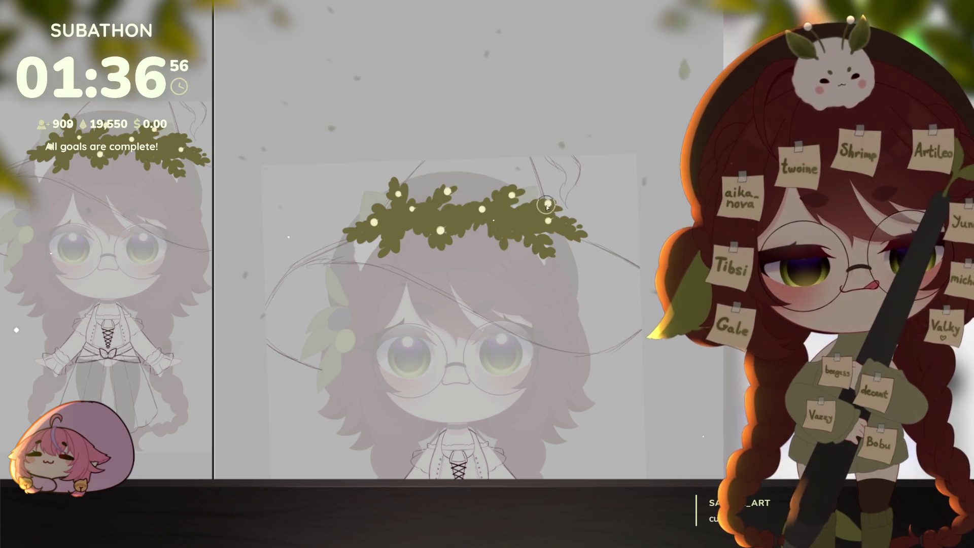
pyautogui.scroll(-3, 617, 350)
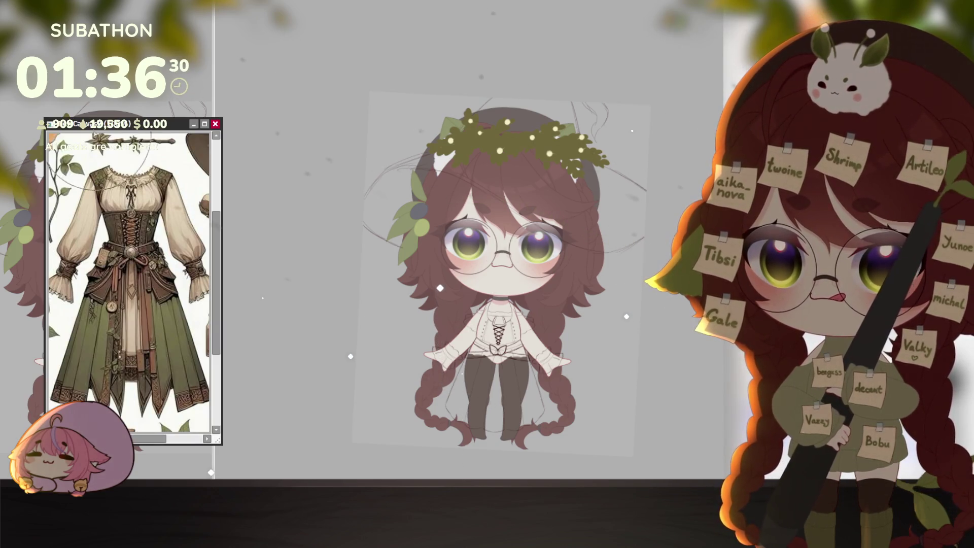
pyautogui.moveTo(30, 286); pyautogui.dragTo(28, 312)
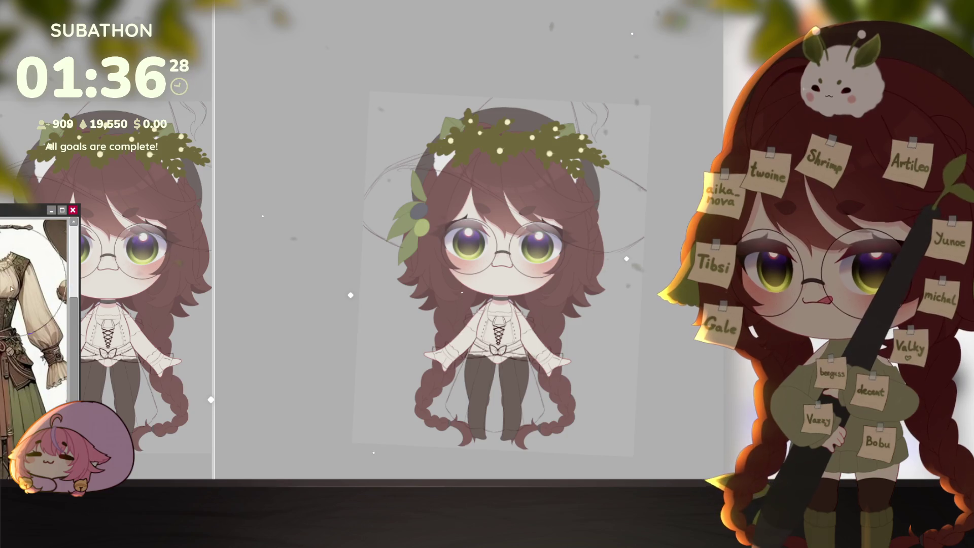
# Paint pale yellow over the left sleeve's cuff and up along the arm
pyautogui.click(202, 299)
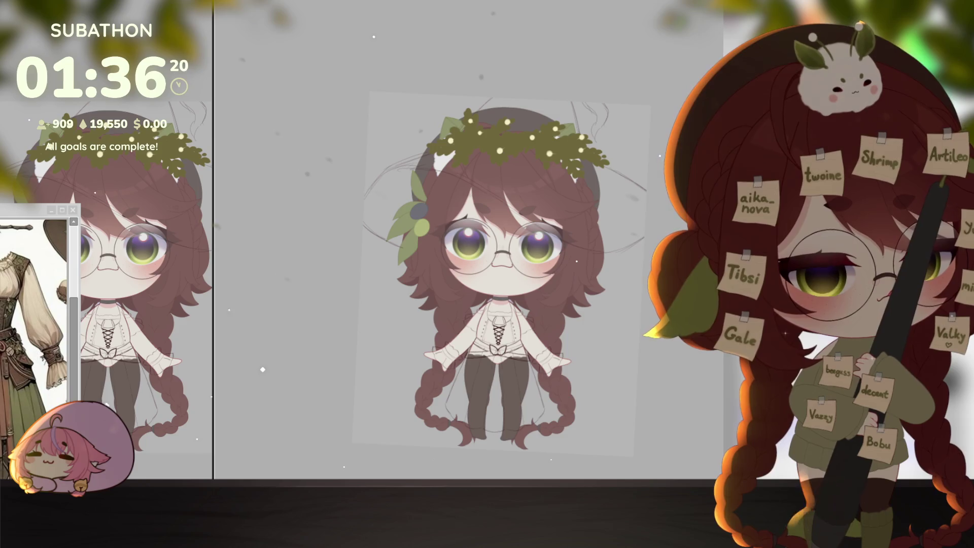
pyautogui.click(458, 339)
pyautogui.click(422, 363)
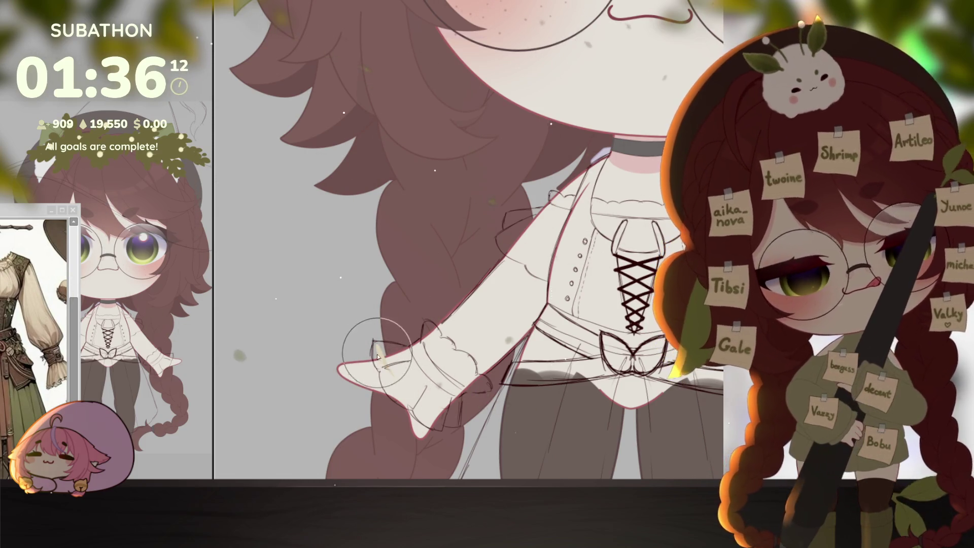
pyautogui.moveTo(374, 341)
pyautogui.mouseDown()
pyautogui.moveTo(385, 370)
pyautogui.moveTo(446, 361)
pyautogui.moveTo(421, 358)
pyautogui.mouseUp()
pyautogui.press(']')
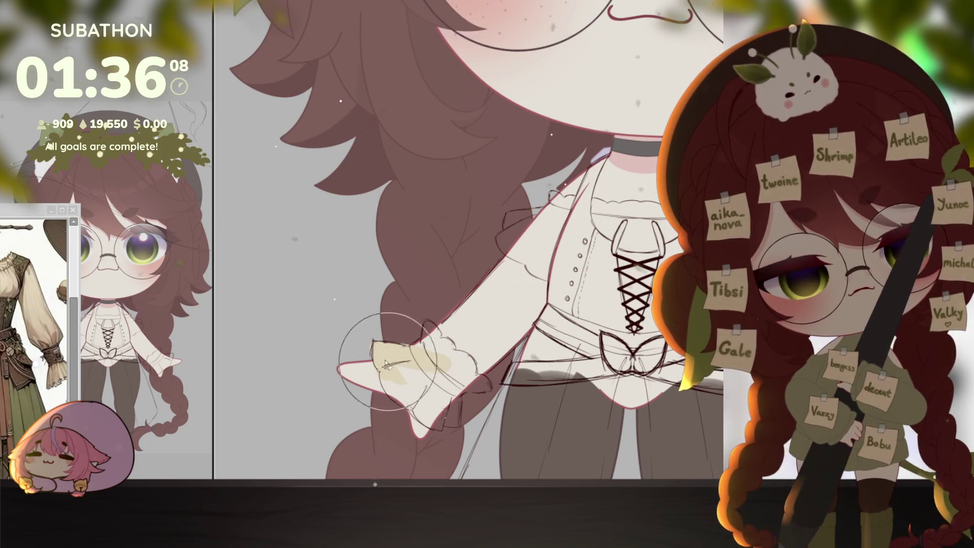
pyautogui.press('[')
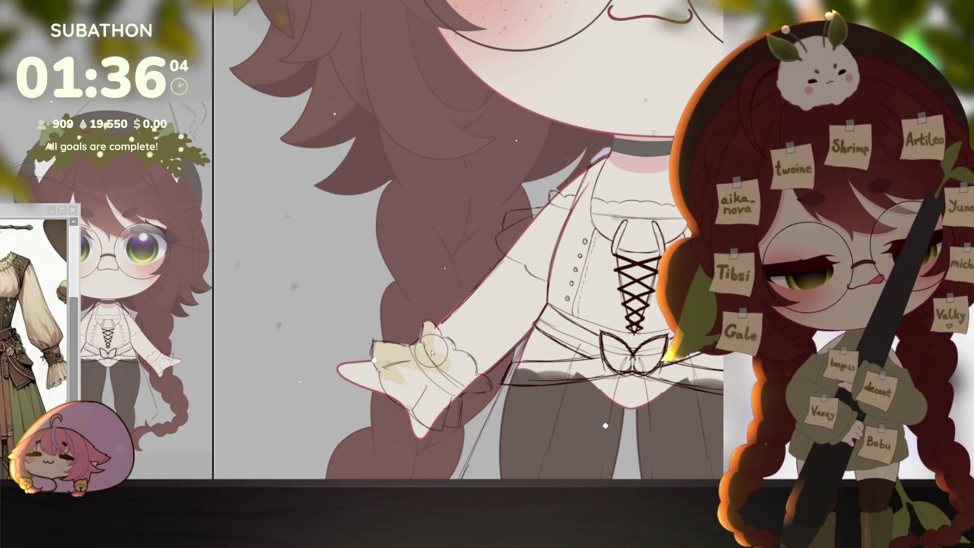
pyautogui.moveTo(431, 349)
pyautogui.mouseDown()
pyautogui.moveTo(493, 288)
pyautogui.moveTo(505, 242)
pyautogui.moveTo(540, 219)
pyautogui.moveTo(512, 222)
pyautogui.moveTo(569, 208)
pyautogui.moveTo(553, 253)
pyautogui.moveTo(543, 249)
pyautogui.moveTo(494, 312)
pyautogui.moveTo(398, 381)
pyautogui.moveTo(431, 385)
pyautogui.moveTo(409, 393)
pyautogui.moveTo(401, 376)
pyautogui.moveTo(452, 421)
pyautogui.moveTo(488, 386)
pyautogui.moveTo(558, 274)
pyautogui.mouseUp()
# Copy the cream sleeve onto the right arm and align it with the sketch
pyautogui.moveTo(806, 353); pyautogui.dragTo(654, 343)
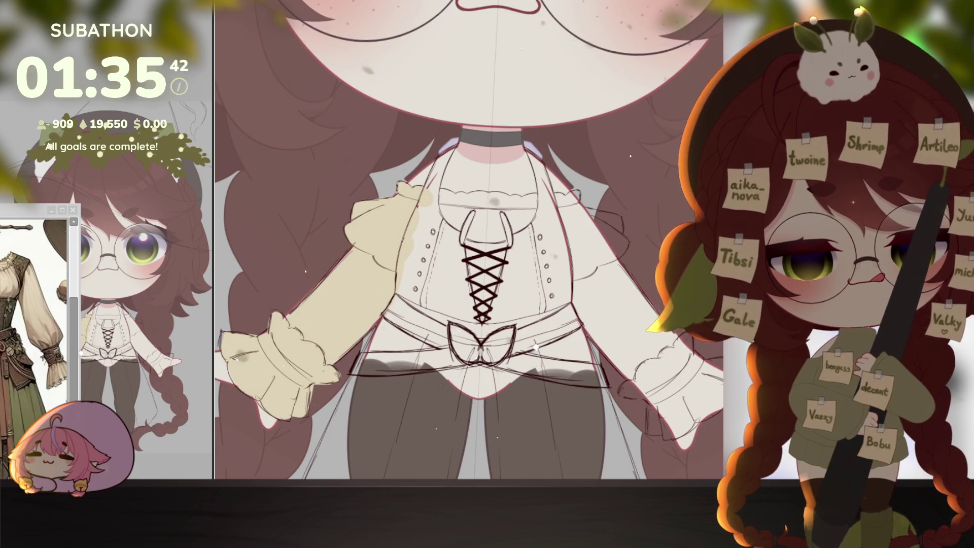
pyautogui.scroll(-2, 537, 330)
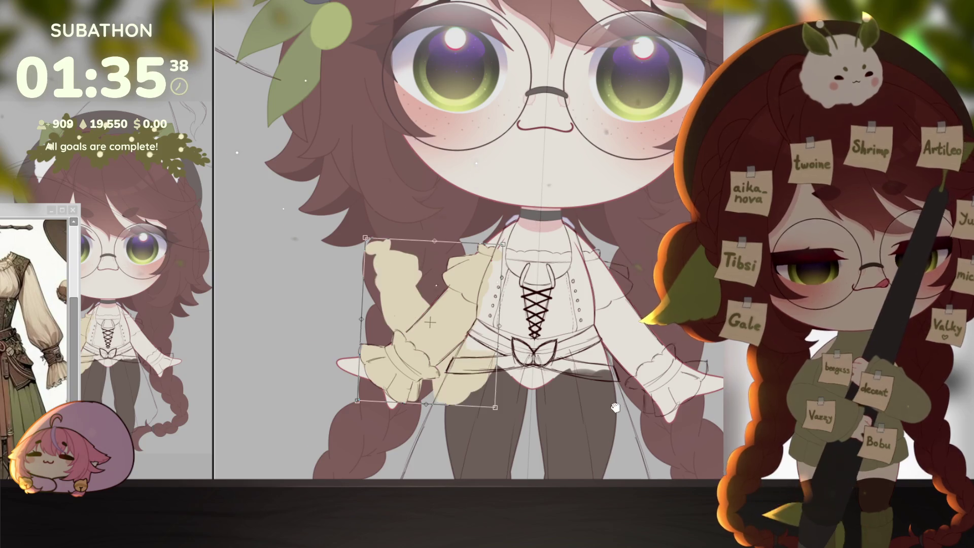
pyautogui.scroll(-1, 536, 242)
pyautogui.hotkey('ctrl', 't')
pyautogui.moveTo(590, 281); pyautogui.dragTo(615, 284)
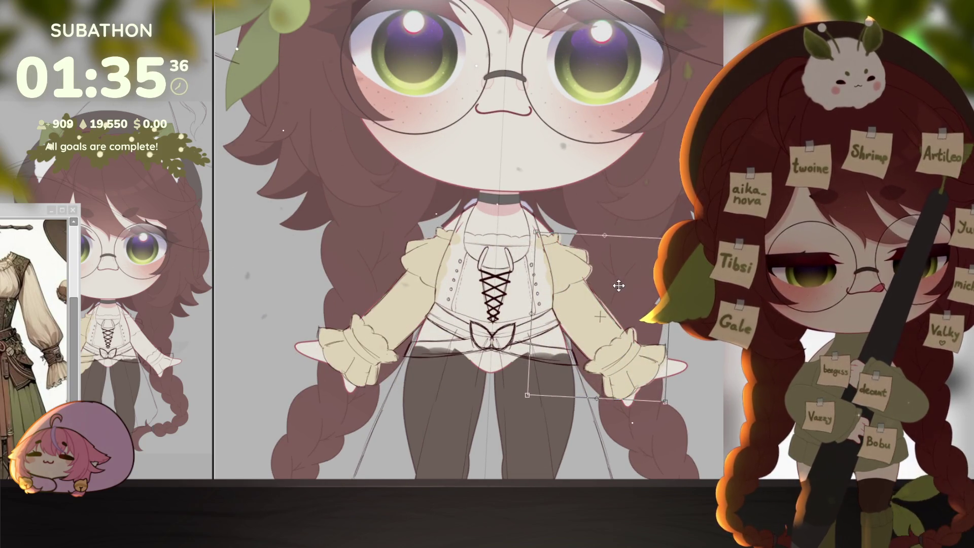
pyautogui.press('Return')
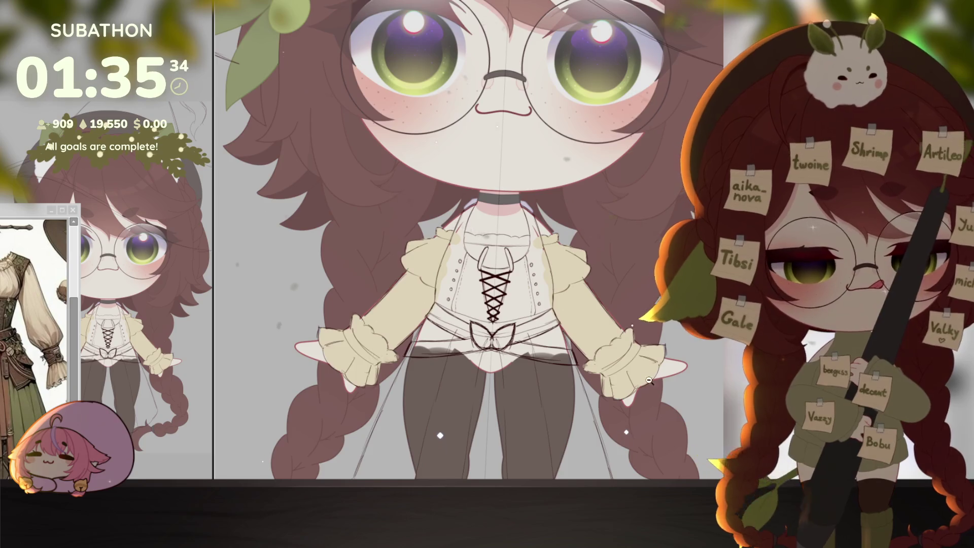
pyautogui.scroll(-3, 640, 363)
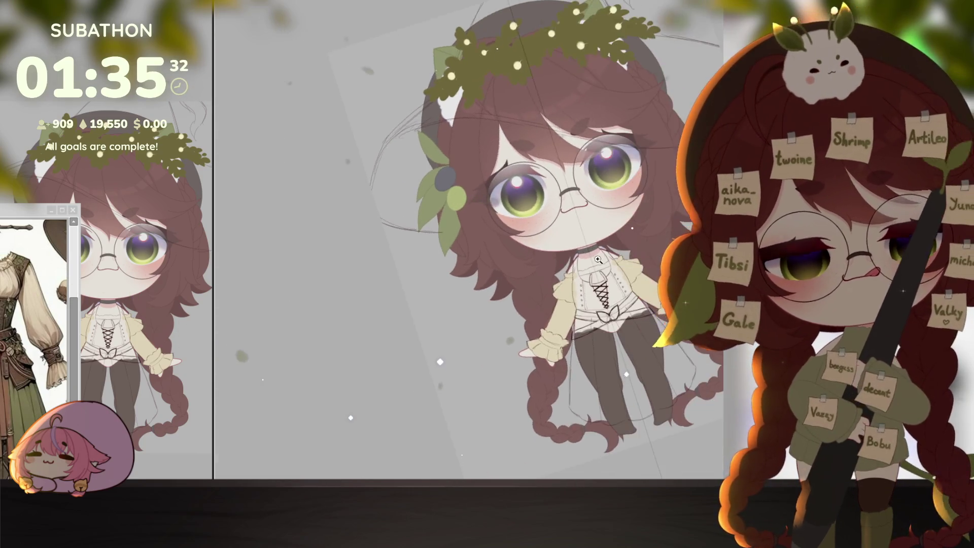
pyautogui.scroll(5, 558, 305)
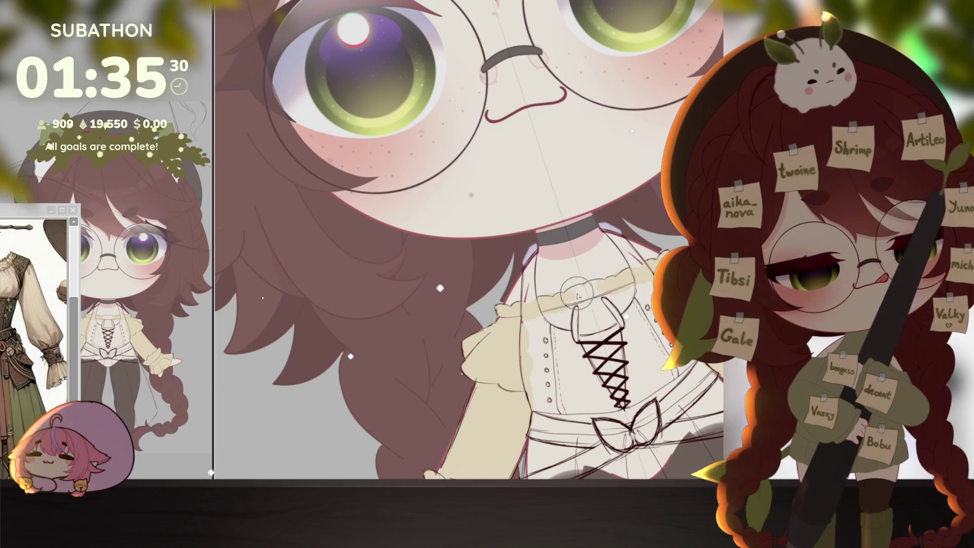
# Tint the blouse front beige beside the lacing
pyautogui.moveTo(558, 303); pyautogui.dragTo(603, 355)
pyautogui.scroll(-5, 646, 376)
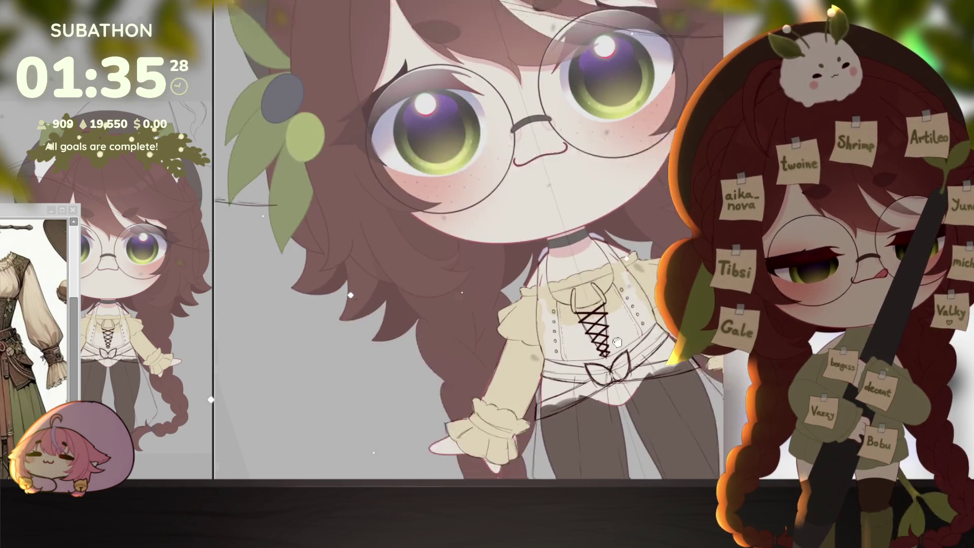
pyautogui.scroll(-4, 655, 401)
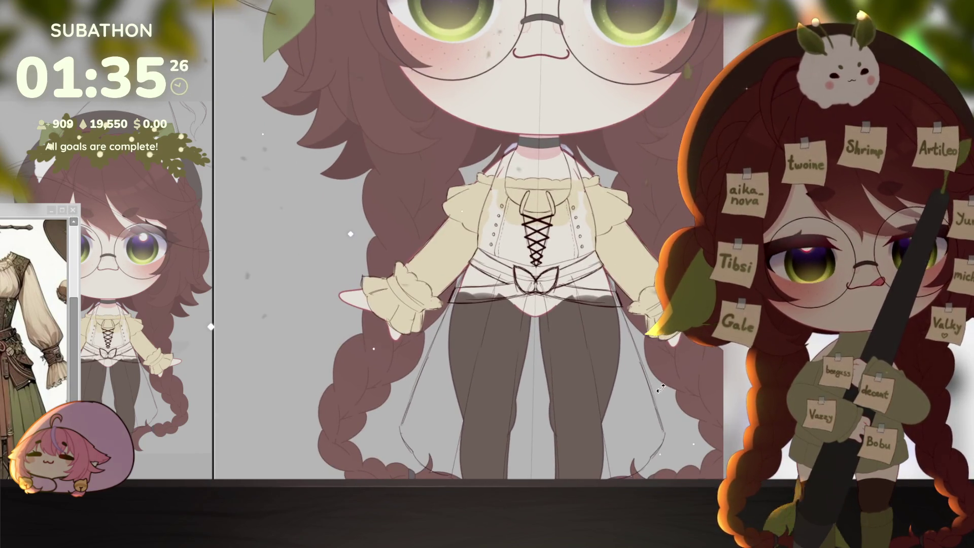
pyautogui.scroll(-1, 649, 398)
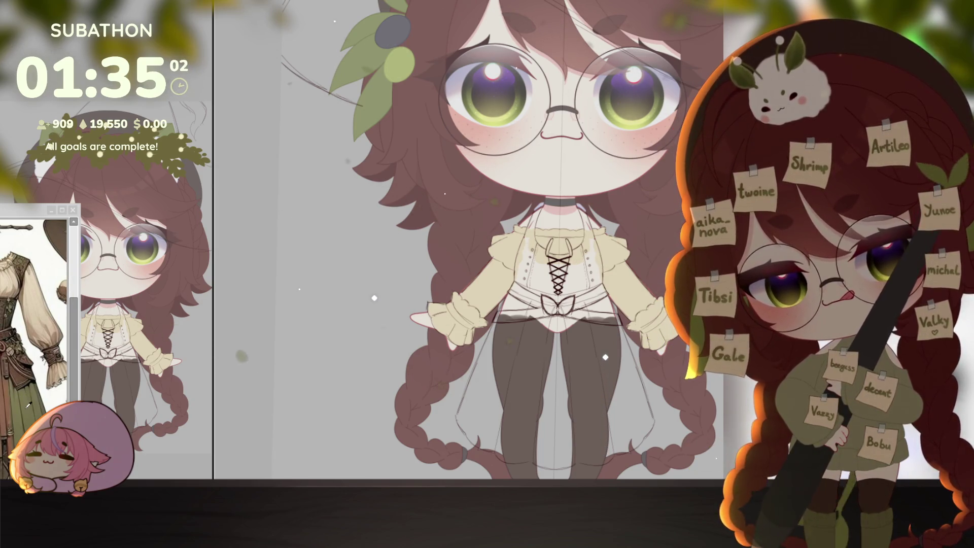
# Paint olive green along the waist, a waistband across the hips, and the skirt
pyautogui.moveTo(515, 294)
pyautogui.mouseDown()
pyautogui.moveTo(457, 421)
pyautogui.moveTo(497, 457)
pyautogui.moveTo(559, 464)
pyautogui.mouseUp()
pyautogui.moveTo(510, 291); pyautogui.dragTo(581, 301)
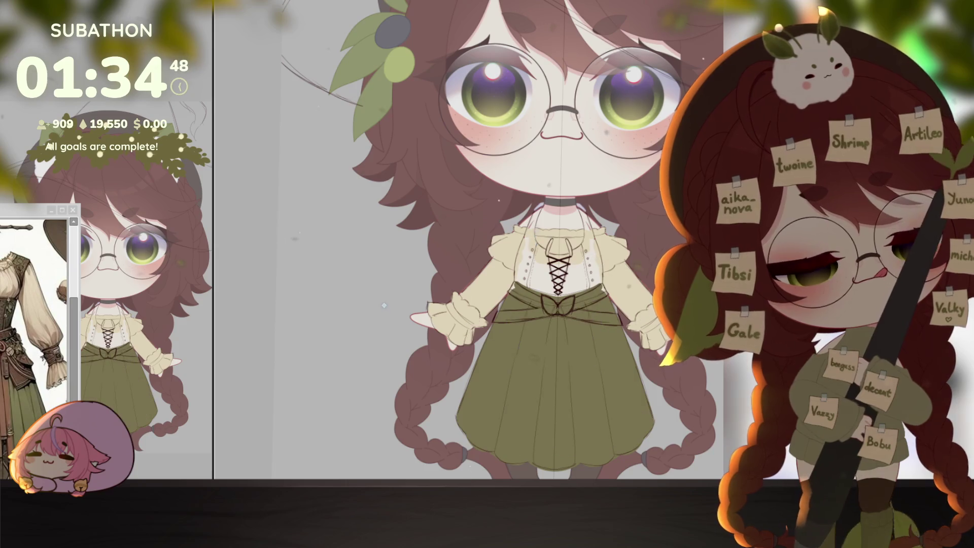
pyautogui.moveTo(634, 401)
pyautogui.mouseDown()
pyautogui.moveTo(621, 405)
pyautogui.moveTo(601, 371)
pyautogui.mouseUp()
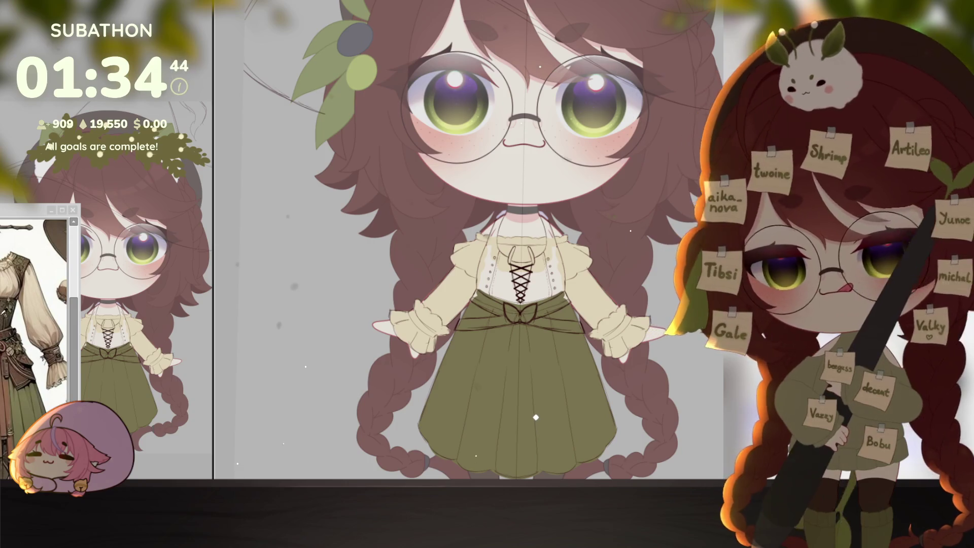
pyautogui.scroll(2, 526, 277)
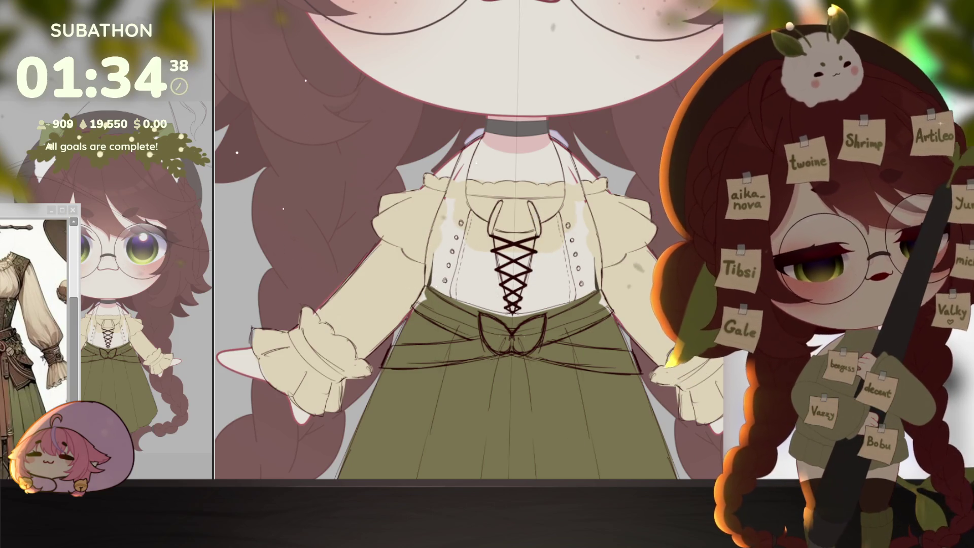
# Draw dark brown corset straps from the bodice edge up to both shoulders
pyautogui.moveTo(431, 241); pyautogui.dragTo(429, 284)
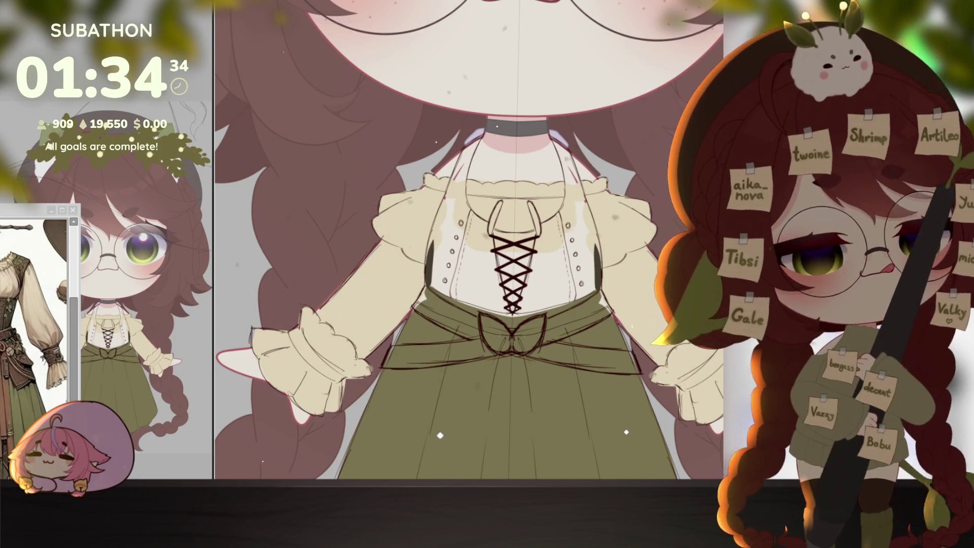
pyautogui.moveTo(429, 279); pyautogui.dragTo(469, 145)
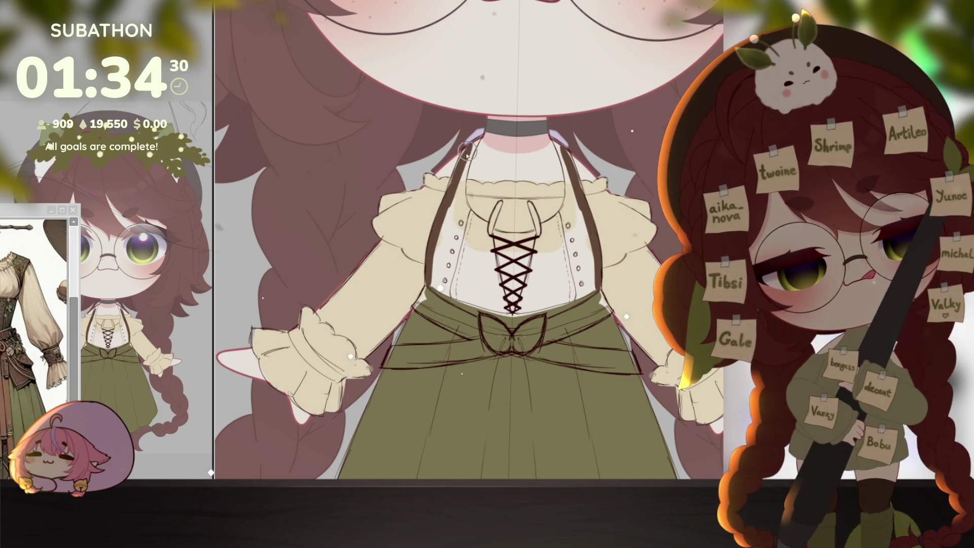
pyautogui.moveTo(446, 198)
pyautogui.mouseDown()
pyautogui.moveTo(466, 150)
pyautogui.moveTo(461, 191)
pyautogui.moveTo(474, 147)
pyautogui.moveTo(466, 224)
pyautogui.moveTo(464, 184)
pyautogui.moveTo(477, 226)
pyautogui.moveTo(462, 172)
pyautogui.moveTo(512, 317)
pyautogui.moveTo(438, 284)
pyautogui.moveTo(479, 304)
pyautogui.moveTo(446, 292)
pyautogui.moveTo(465, 301)
pyautogui.mouseUp()
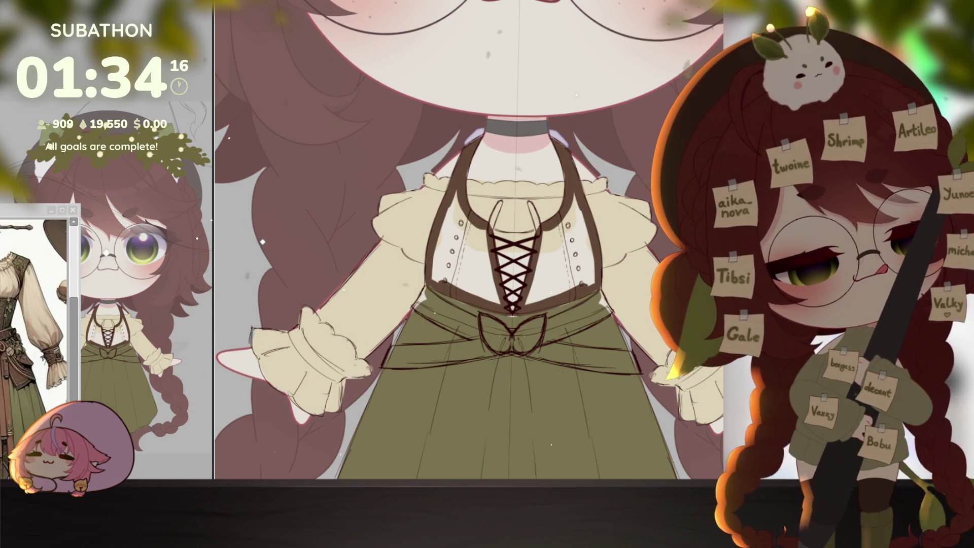
# Fill the left and right sides of the bodice dark brown
pyautogui.click(456, 244)
pyautogui.click(563, 243)
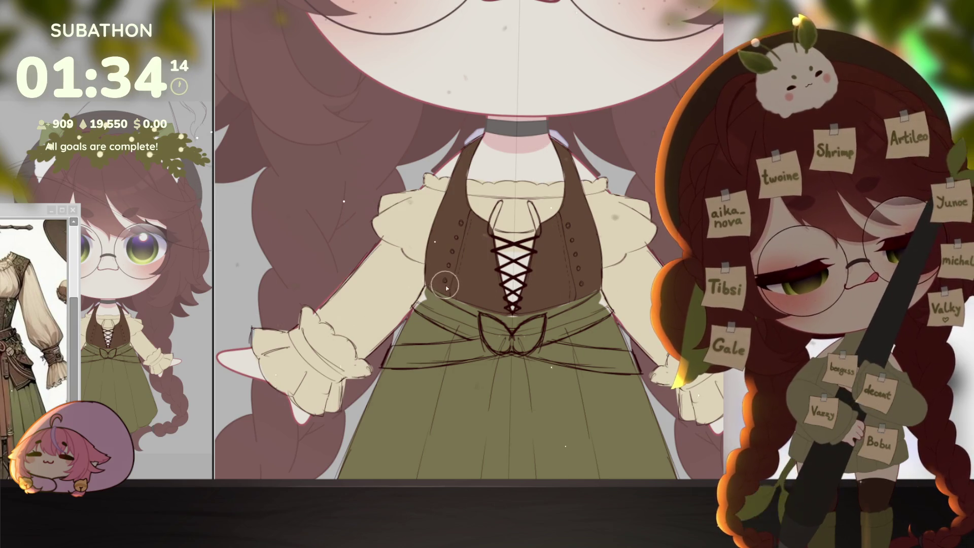
pyautogui.scroll(-5, 629, 354)
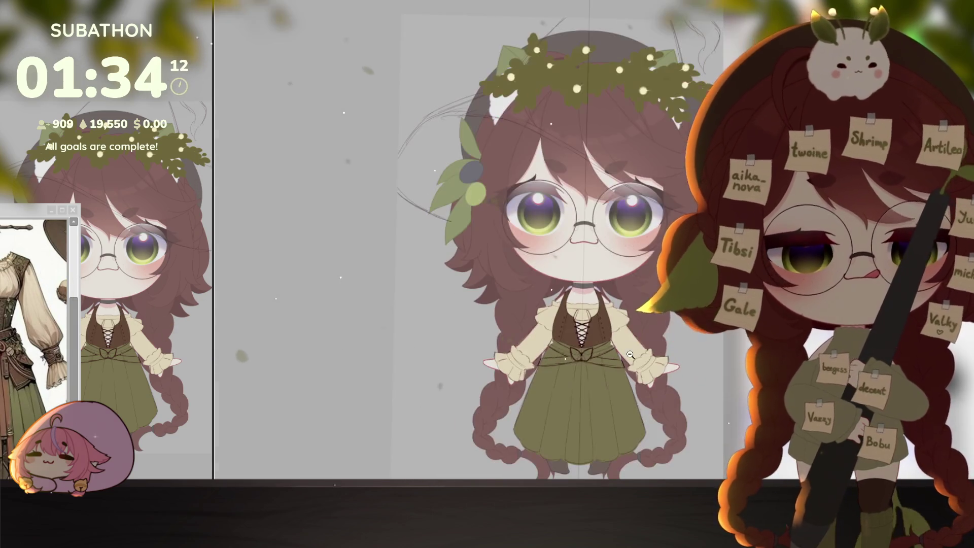
pyautogui.scroll(5, 616, 363)
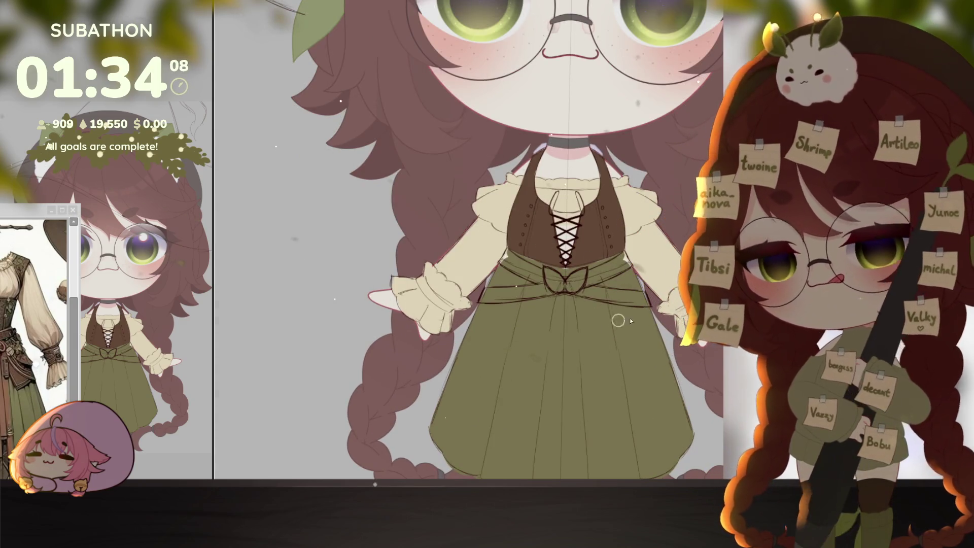
pyautogui.scroll(3, 618, 320)
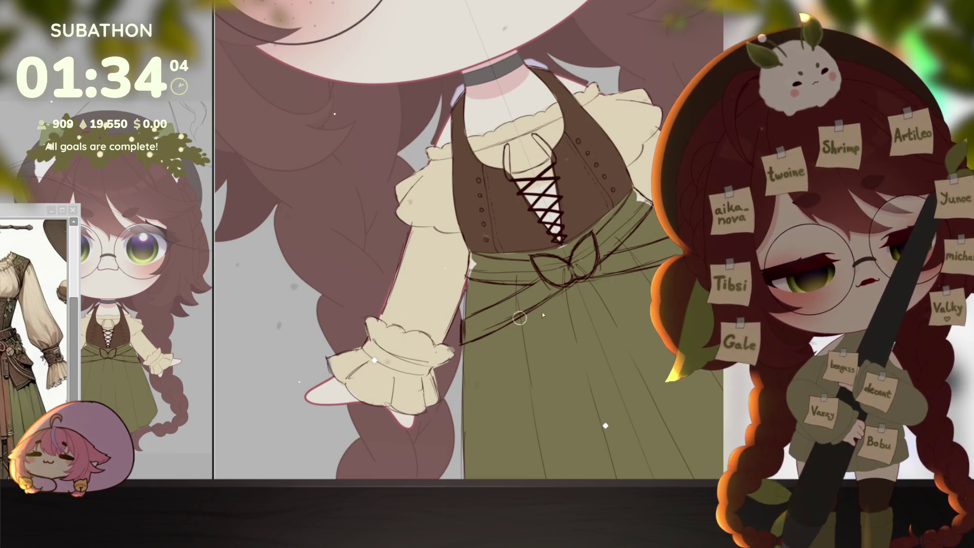
# Paint a dark brown belt across the skirt and a diagonal strap from vest to belt
pyautogui.moveTo(459, 333)
pyautogui.mouseDown()
pyautogui.moveTo(583, 259)
pyautogui.moveTo(674, 238)
pyautogui.moveTo(469, 327)
pyautogui.moveTo(507, 312)
pyautogui.moveTo(478, 336)
pyautogui.moveTo(604, 254)
pyautogui.moveTo(507, 319)
pyautogui.mouseUp()
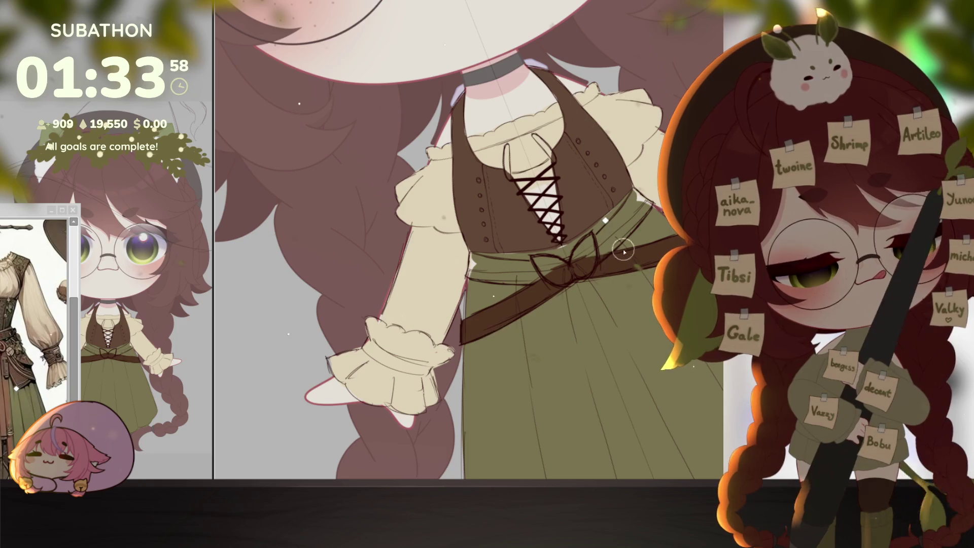
pyautogui.moveTo(623, 251); pyautogui.dragTo(479, 382)
pyautogui.moveTo(437, 260)
pyautogui.mouseDown()
pyautogui.moveTo(487, 330)
pyautogui.moveTo(436, 254)
pyautogui.moveTo(525, 353)
pyautogui.mouseUp()
pyautogui.moveTo(526, 352)
pyautogui.mouseDown()
pyautogui.moveTo(628, 300)
pyautogui.moveTo(573, 302)
pyautogui.mouseUp()
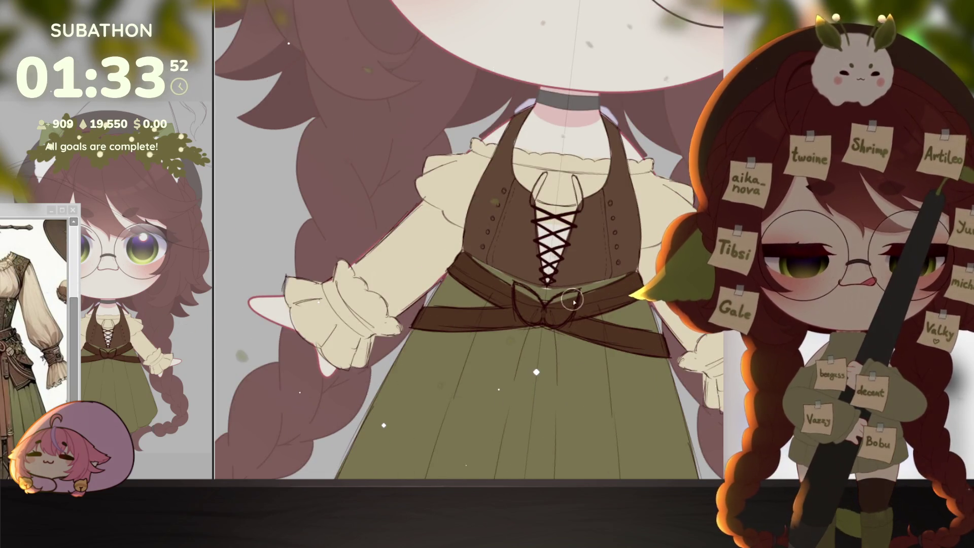
pyautogui.moveTo(655, 373)
pyautogui.mouseDown()
pyautogui.moveTo(604, 373)
pyautogui.moveTo(659, 343)
pyautogui.moveTo(599, 374)
pyautogui.mouseUp()
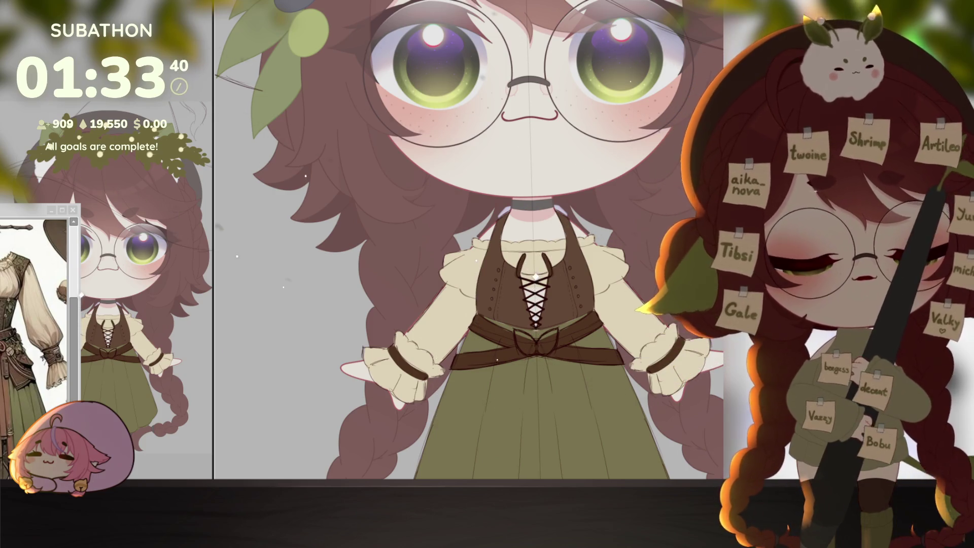
pyautogui.moveTo(649, 425); pyautogui.dragTo(620, 358)
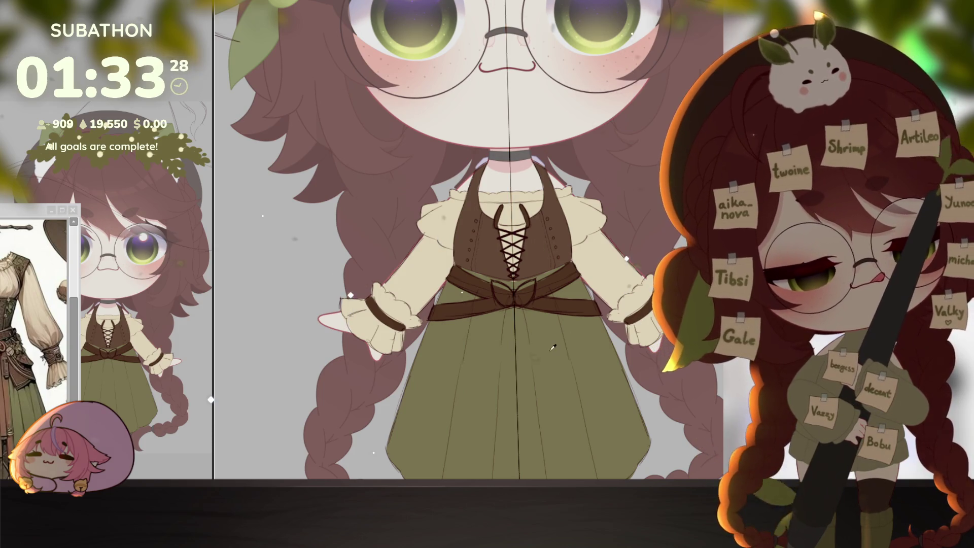
# Zoom in and rotate the canvas sideways to inspect the new belt up close
pyautogui.scroll(3, 446, 244)
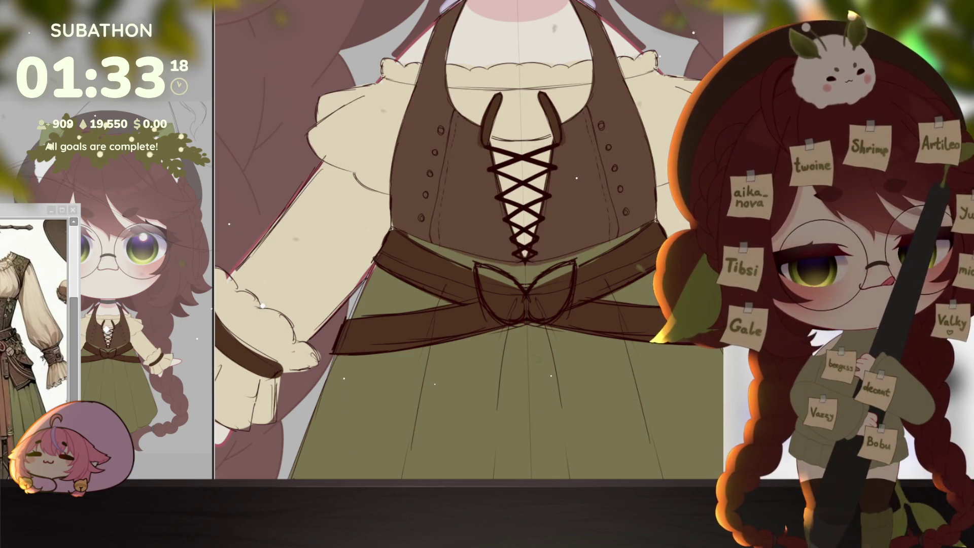
pyautogui.hotkey('ctrl', ']')
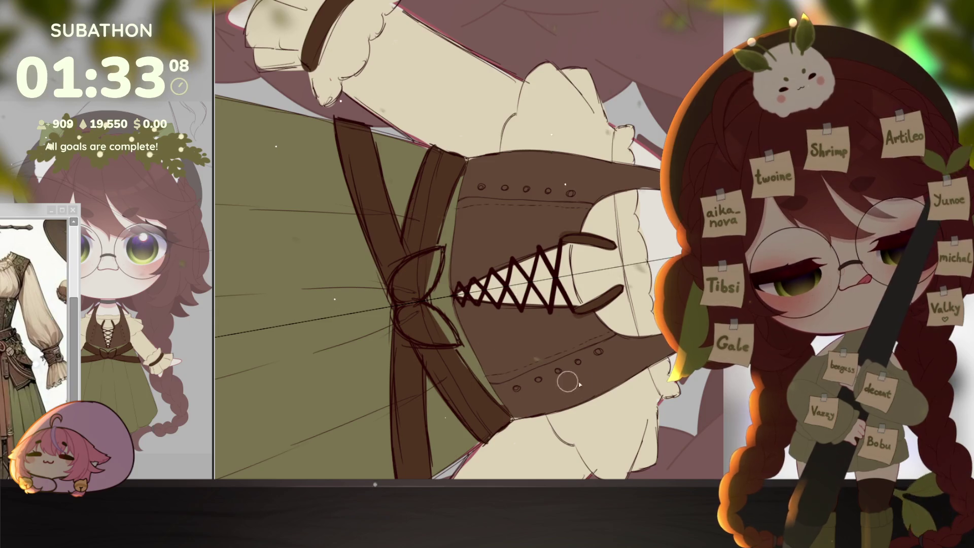
pyautogui.scroll(-5, 567, 382)
# Bring the whole character back into view and stand it upright again
pyautogui.moveTo(231, 284)
pyautogui.mouseDown()
pyautogui.moveTo(325, 327)
pyautogui.moveTo(682, 293)
pyautogui.moveTo(652, 396)
pyautogui.mouseUp()
pyautogui.scroll(3, 661, 384)
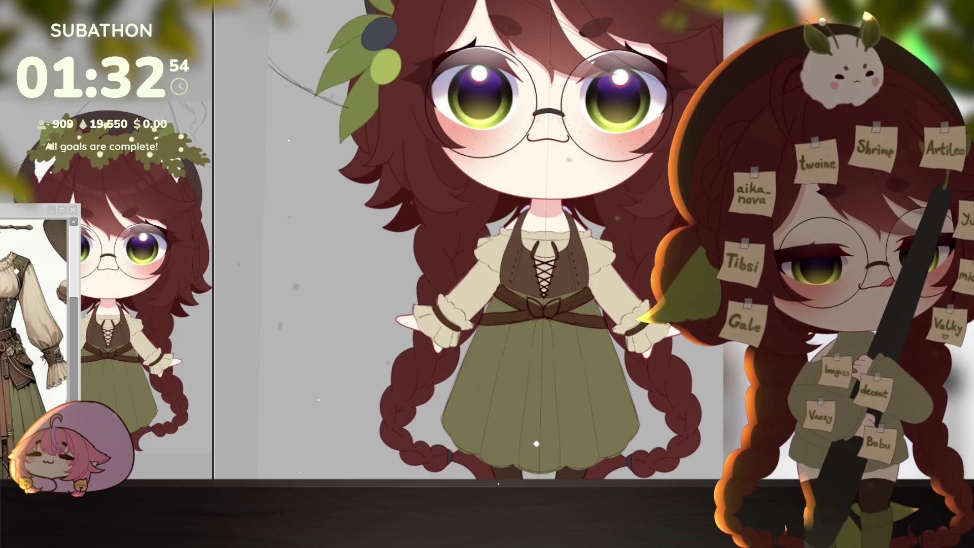
pyautogui.scroll(-5, 618, 410)
pyautogui.moveTo(618, 410); pyautogui.dragTo(419, 240)
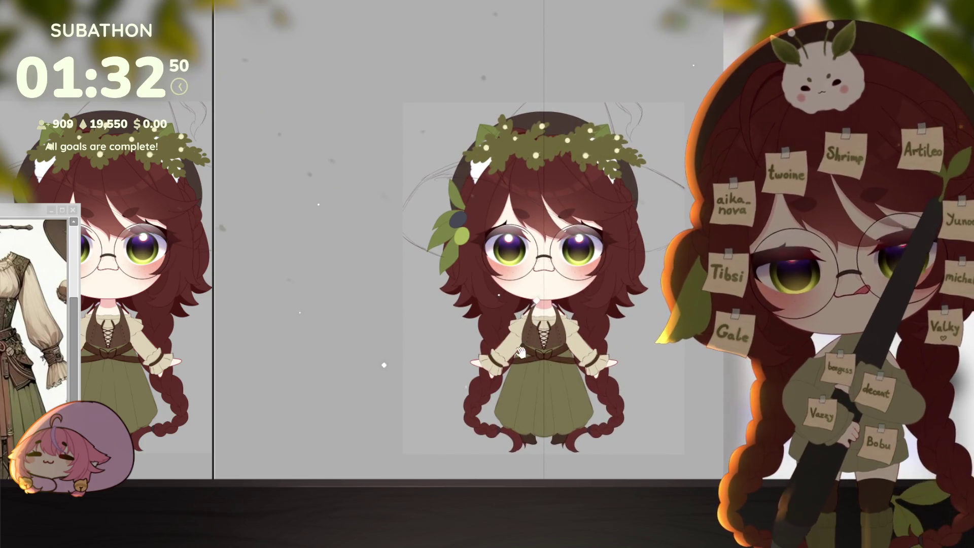
pyautogui.moveTo(647, 408); pyautogui.dragTo(636, 417)
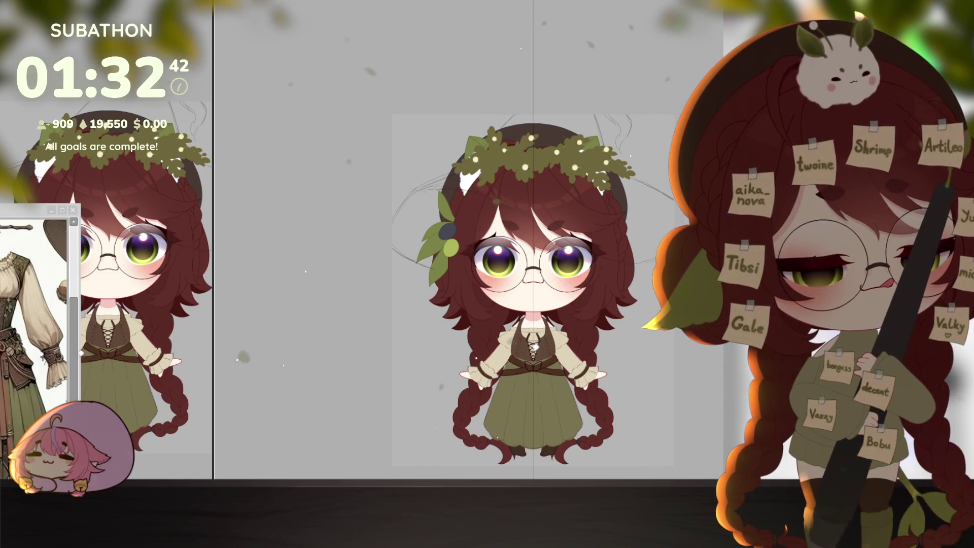
pyautogui.scroll(2, 600, 405)
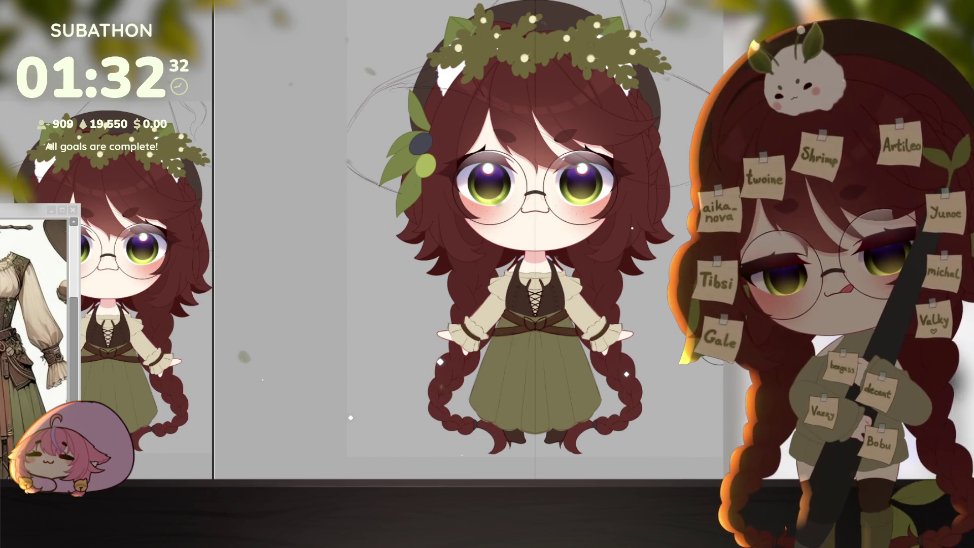
pyautogui.scroll(4, 570, 335)
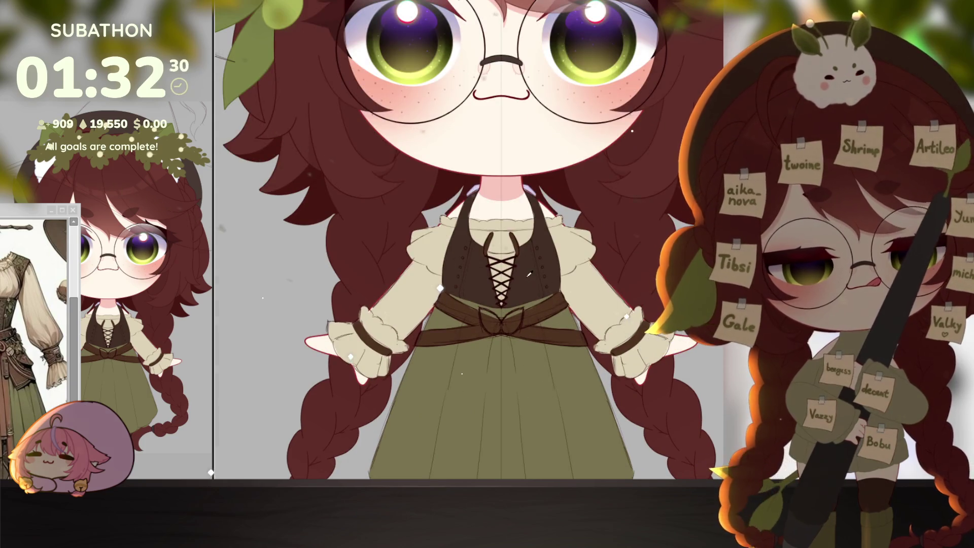
pyautogui.scroll(-2, 529, 274)
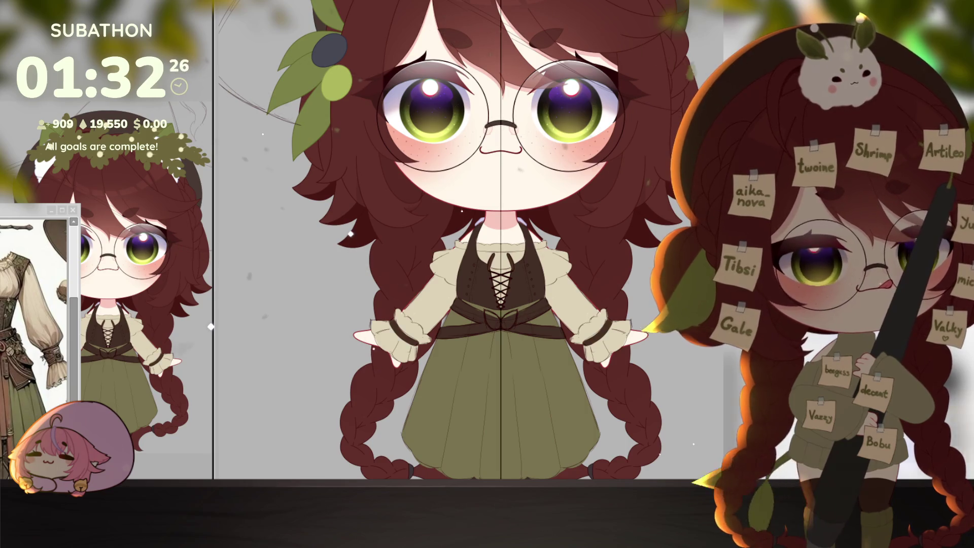
pyautogui.scroll(-2, 659, 367)
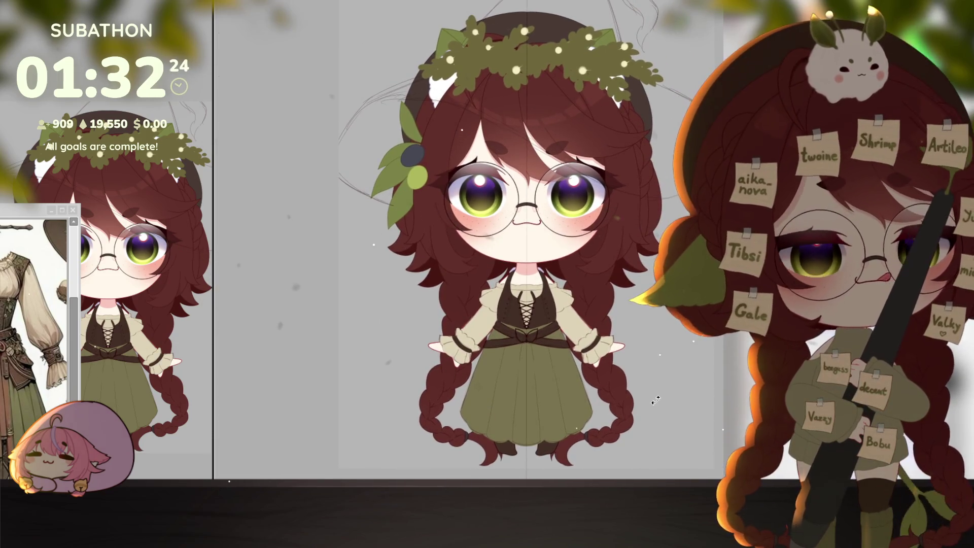
pyautogui.moveTo(619, 370); pyautogui.dragTo(604, 377)
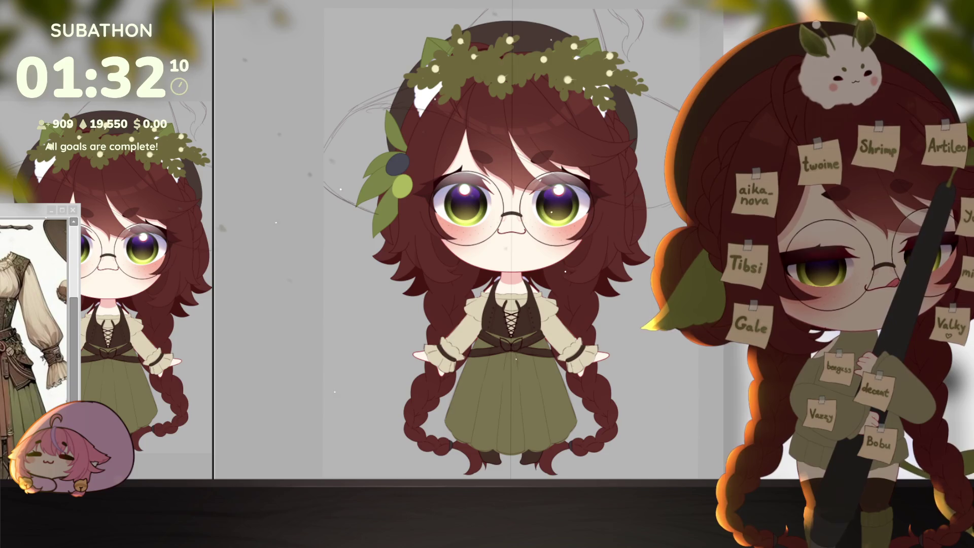
pyautogui.hotkey('ctrl', 'a')
pyautogui.hotkey('ctrl', 'd')
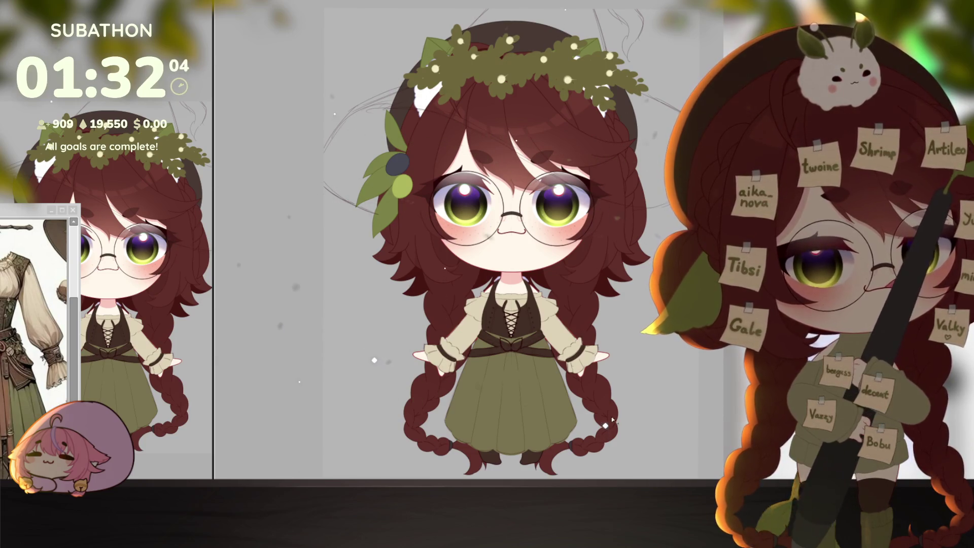
pyautogui.scroll(5, 639, 394)
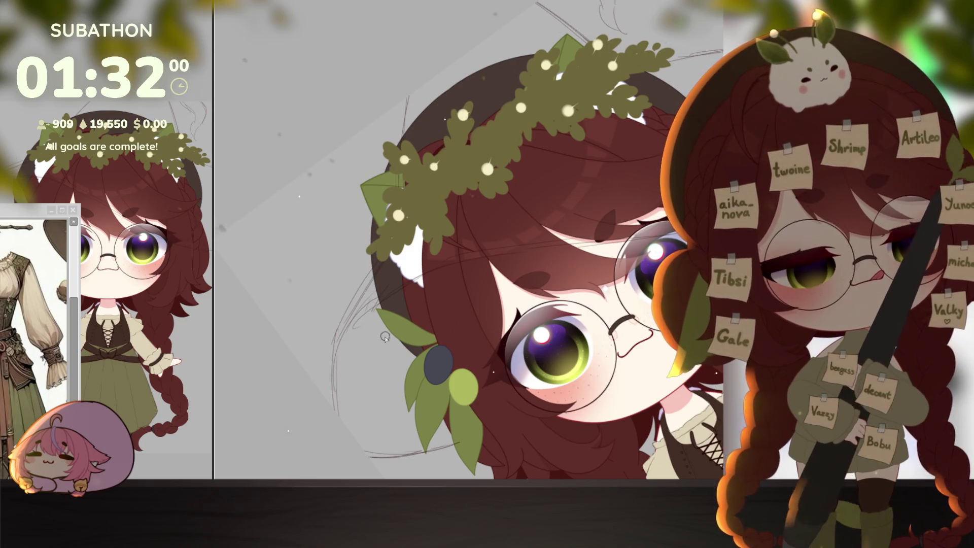
# Outline the pointed hat's brim and side edges in red over the wreath, then fill it red
pyautogui.moveTo(336, 347); pyautogui.dragTo(380, 270)
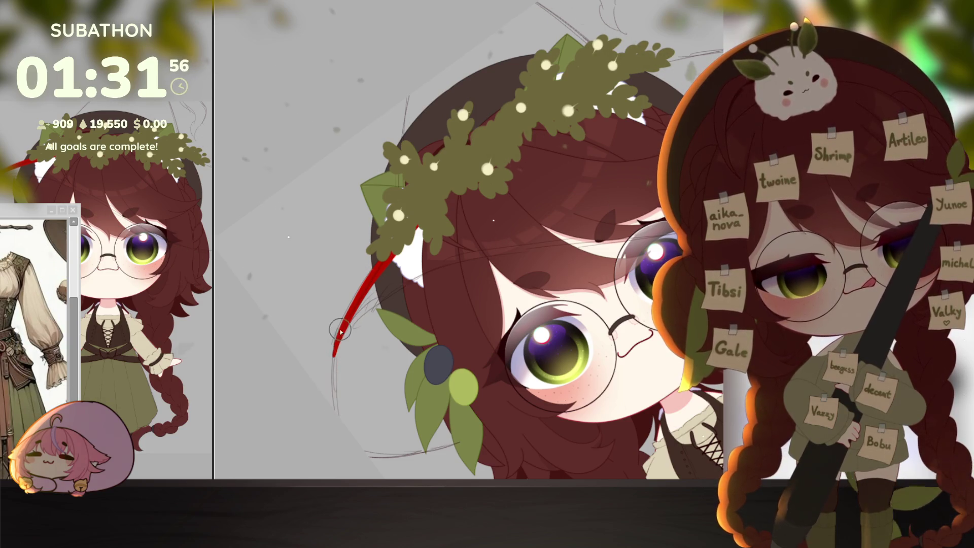
pyautogui.moveTo(352, 314); pyautogui.dragTo(335, 394)
pyautogui.moveTo(444, 389); pyautogui.dragTo(459, 383)
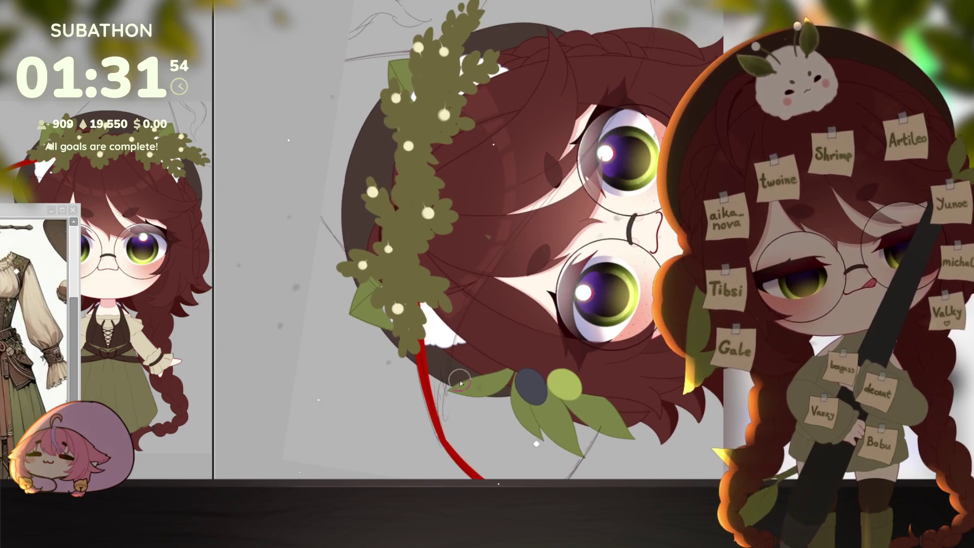
pyautogui.moveTo(444, 443)
pyautogui.mouseDown()
pyautogui.moveTo(461, 315)
pyautogui.moveTo(551, 189)
pyautogui.moveTo(643, 26)
pyautogui.mouseUp()
pyautogui.moveTo(644, 25)
pyautogui.mouseDown()
pyautogui.moveTo(604, 240)
pyautogui.moveTo(561, 126)
pyautogui.moveTo(507, 217)
pyautogui.mouseUp()
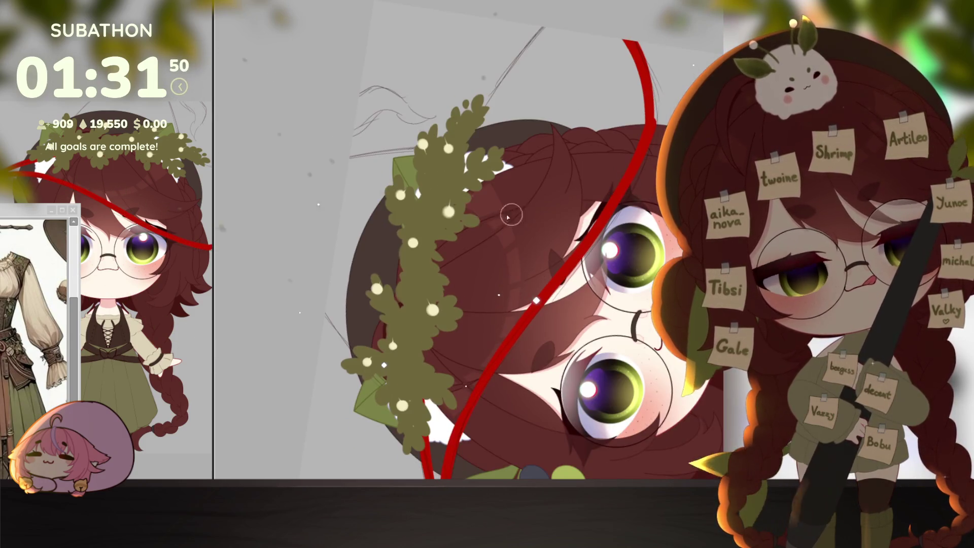
pyautogui.moveTo(349, 165); pyautogui.dragTo(540, 147)
pyautogui.moveTo(472, 147); pyautogui.dragTo(558, 28)
pyautogui.moveTo(430, 287); pyautogui.dragTo(446, 221)
pyautogui.moveTo(348, 232); pyautogui.dragTo(386, 284)
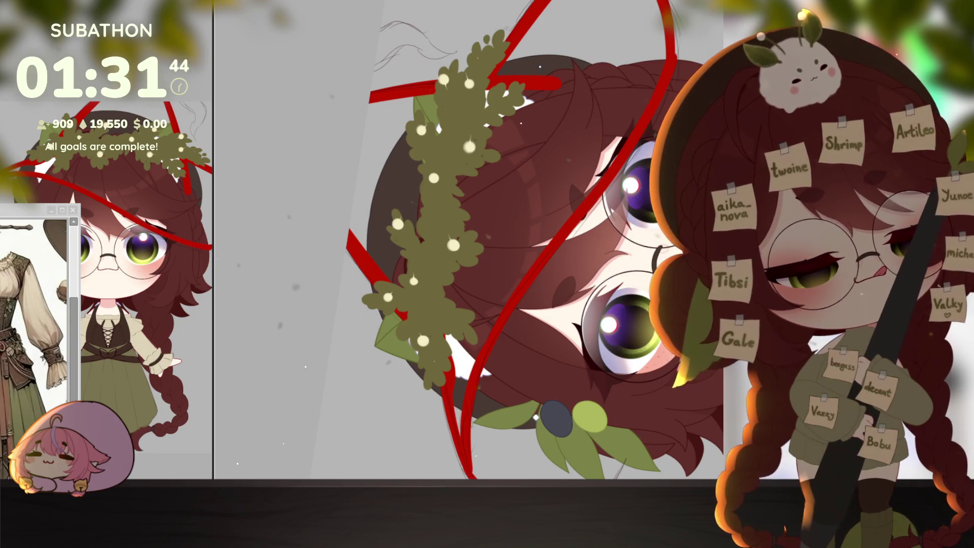
pyautogui.click(558, 102)
# With the canvas upright again, finish the hat's curled tip in red
pyautogui.press('Home')
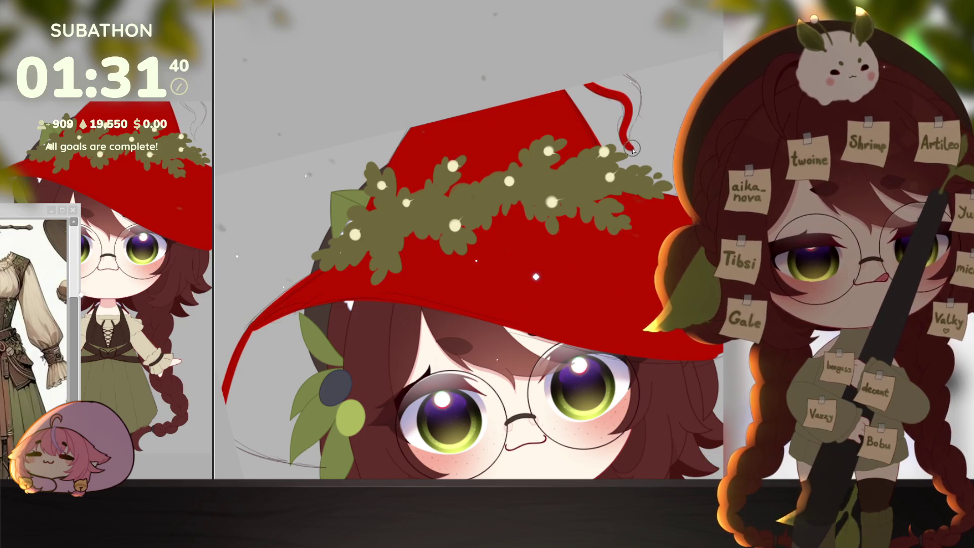
pyautogui.moveTo(625, 74); pyautogui.dragTo(633, 76)
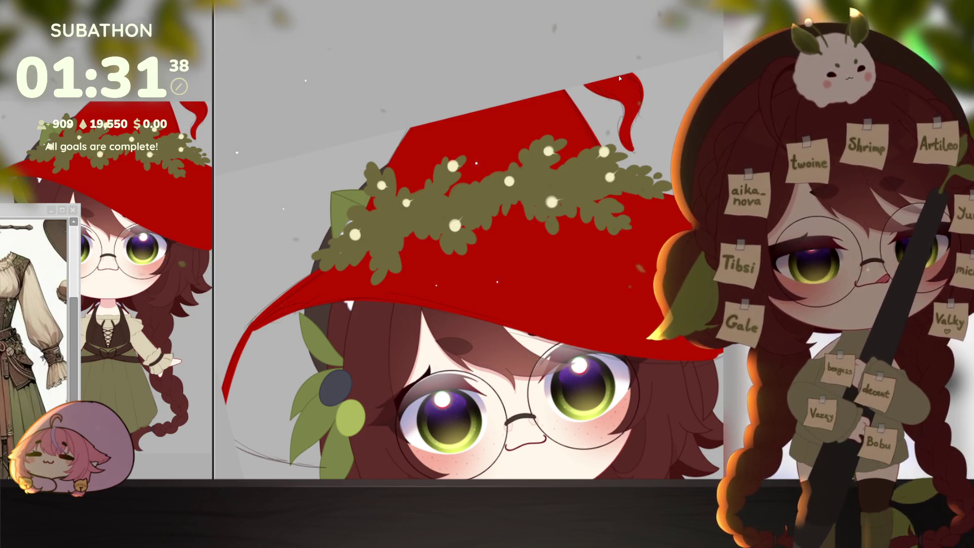
pyautogui.scroll(-5, 667, 357)
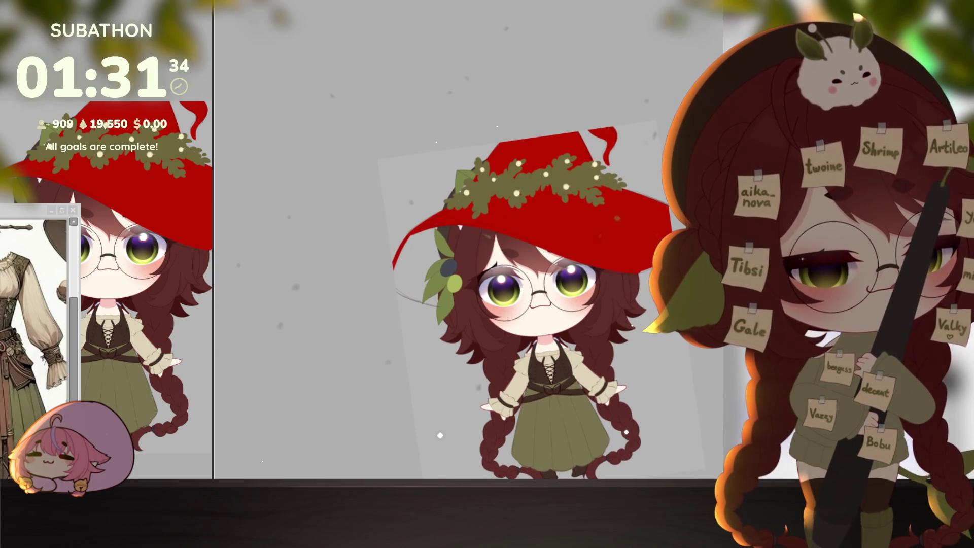
pyautogui.scroll(4, 530, 322)
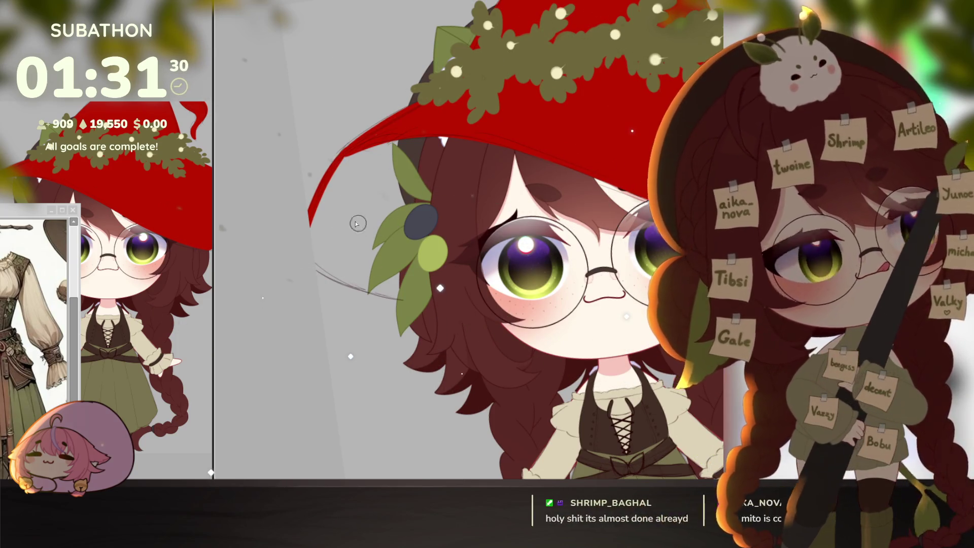
# Paint a dark shadow band under the hat brim
pyautogui.moveTo(407, 132); pyautogui.dragTo(514, 138)
pyautogui.moveTo(316, 245)
pyautogui.mouseDown()
pyautogui.moveTo(385, 284)
pyautogui.moveTo(329, 262)
pyautogui.moveTo(436, 279)
pyautogui.moveTo(369, 176)
pyautogui.moveTo(322, 226)
pyautogui.moveTo(406, 218)
pyautogui.moveTo(378, 235)
pyautogui.mouseUp()
pyautogui.scroll(-5, 549, 318)
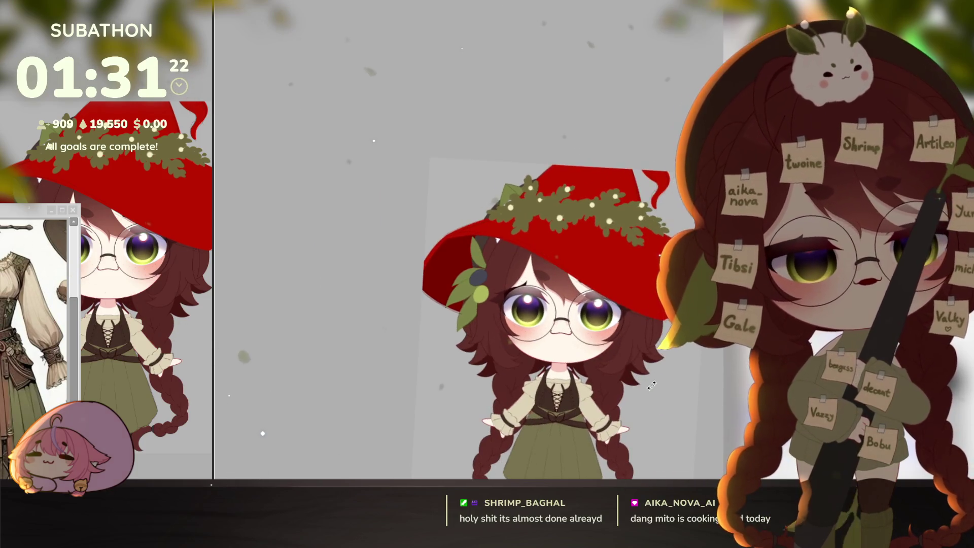
# Shift the character down into view and refill the hat dark brown instead of red
pyautogui.moveTo(632, 349); pyautogui.dragTo(638, 415)
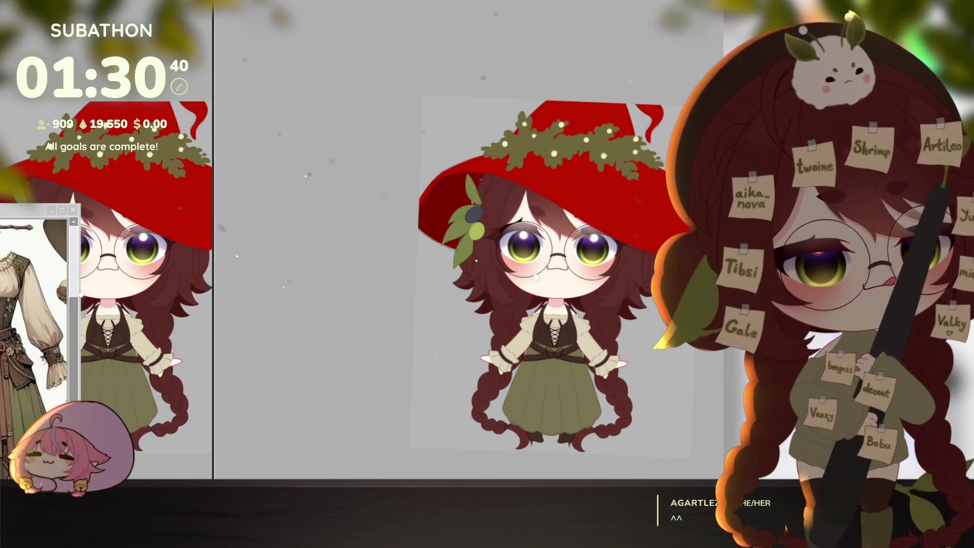
pyautogui.hotkey('ctrl', 'z')
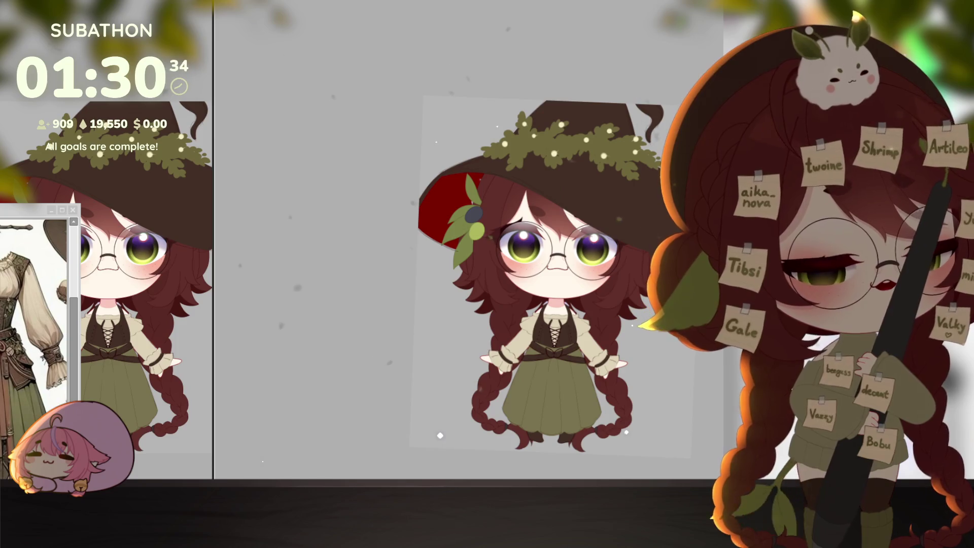
# Turn the leftover red under the left brim dark brown and reset the view to upright and centred
pyautogui.hotkey('ctrl', 'z')
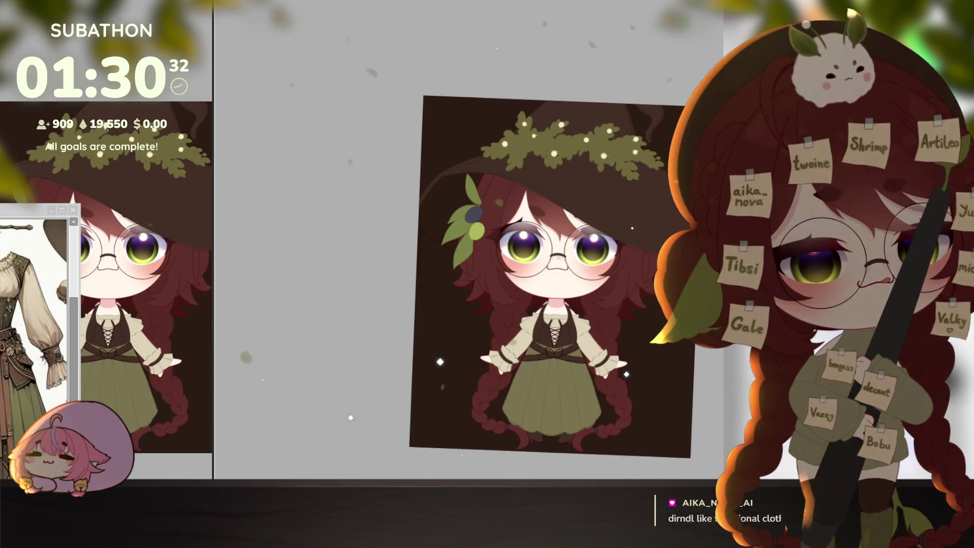
pyautogui.hotkey('ctrl', '0')
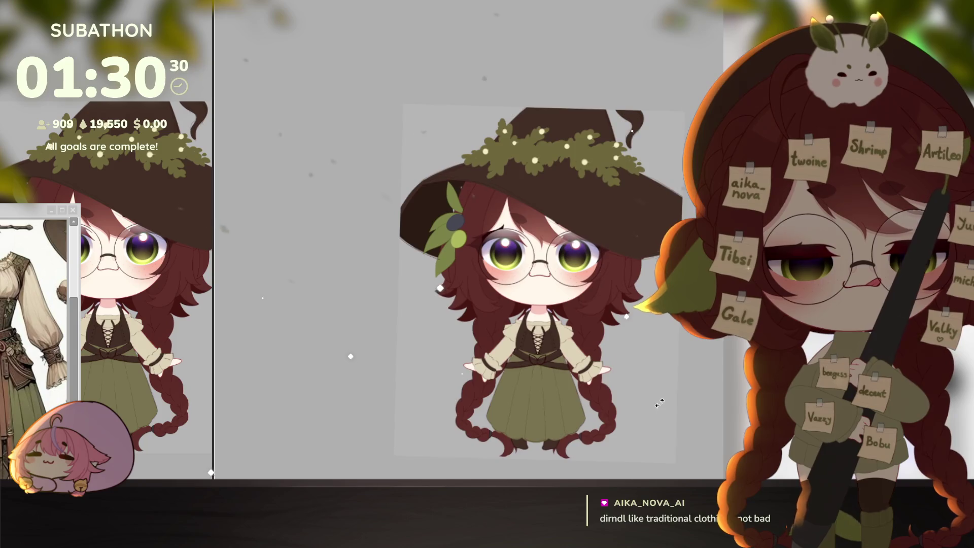
pyautogui.moveTo(657, 399); pyautogui.dragTo(641, 386)
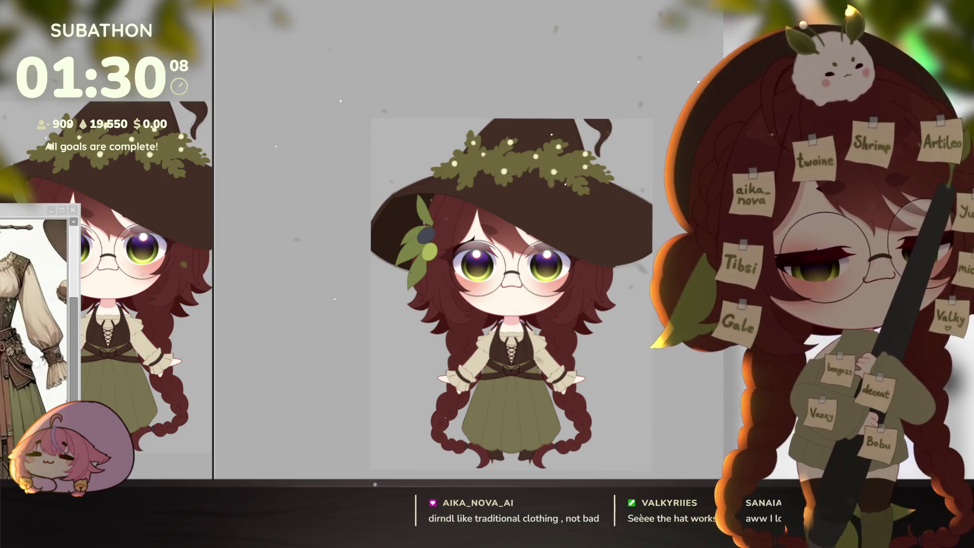
pyautogui.hotkey('ctrl', 't')
# Lower the hat about 30 px and pull its lower left and right corners outward to flare the brim
pyautogui.moveTo(633, 186)
pyautogui.mouseDown()
pyautogui.moveTo(632, 215)
pyautogui.moveTo(631, 169)
pyautogui.moveTo(631, 185)
pyautogui.mouseUp()
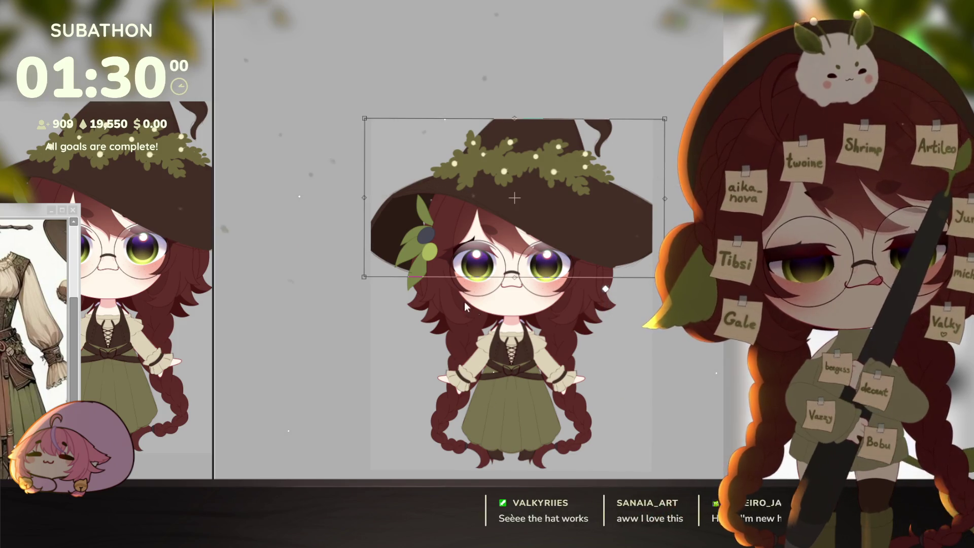
pyautogui.moveTo(363, 277); pyautogui.dragTo(350, 278)
pyautogui.moveTo(664, 278); pyautogui.dragTo(672, 281)
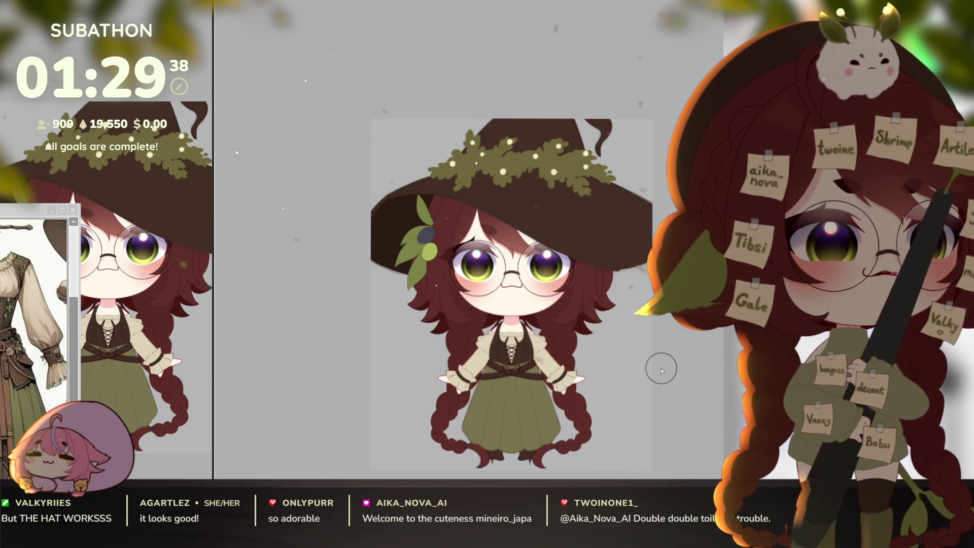
pyautogui.scroll(3, 637, 407)
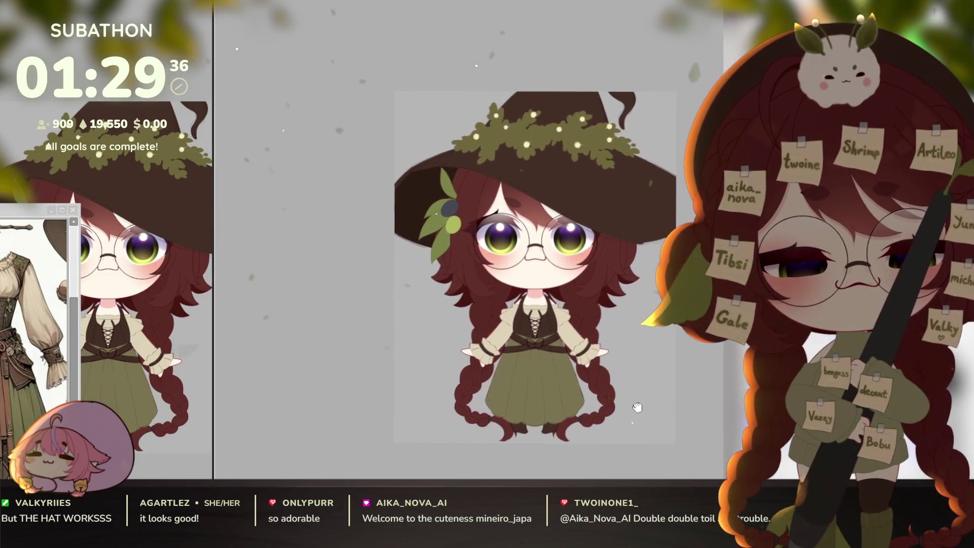
pyautogui.scroll(-2, 539, 359)
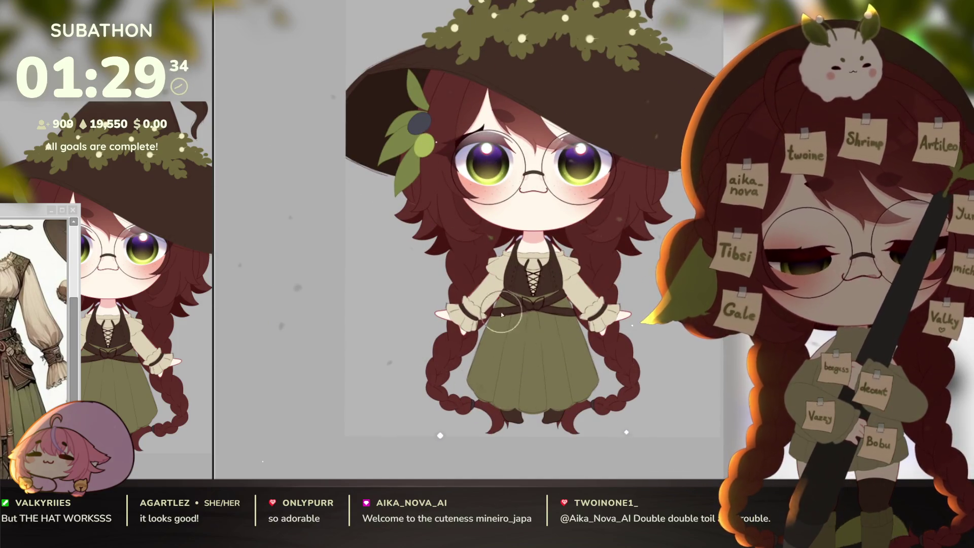
pyautogui.scroll(4, 576, 323)
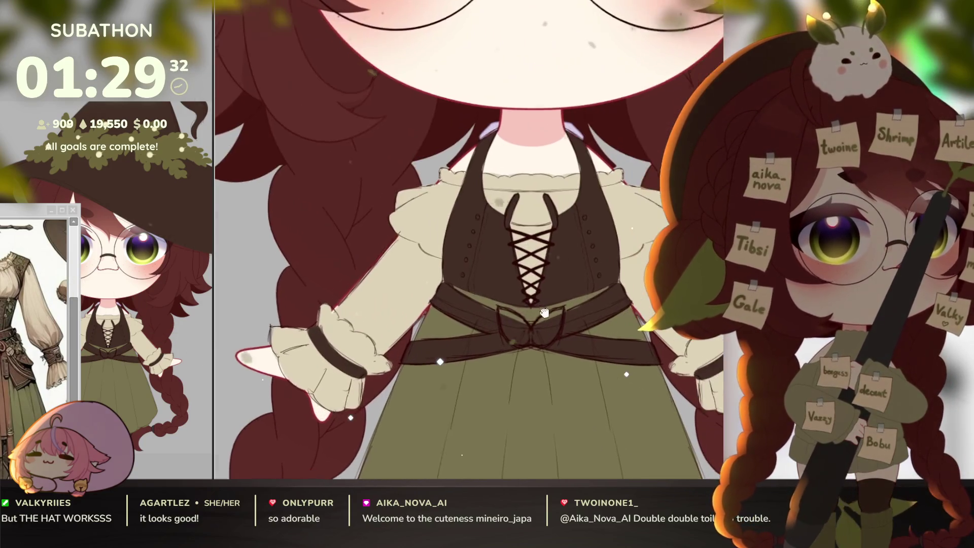
pyautogui.scroll(-5, 540, 315)
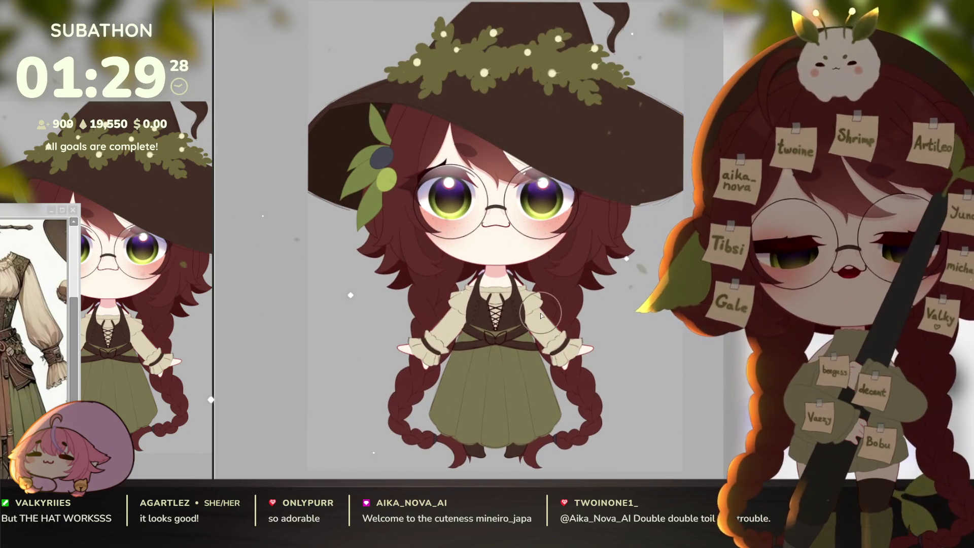
pyautogui.scroll(3, 496, 331)
pyautogui.scroll(2, 497, 330)
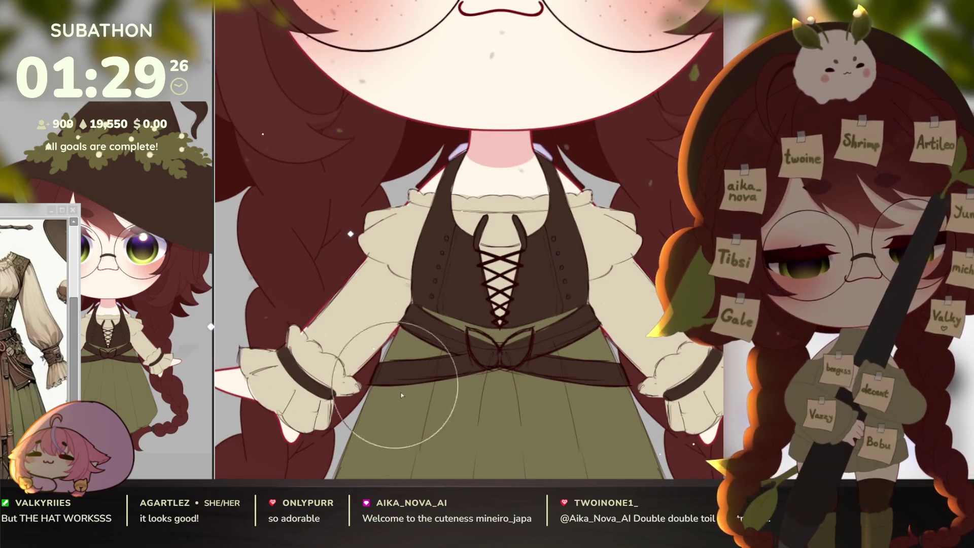
pyautogui.moveTo(606, 362); pyautogui.dragTo(586, 369)
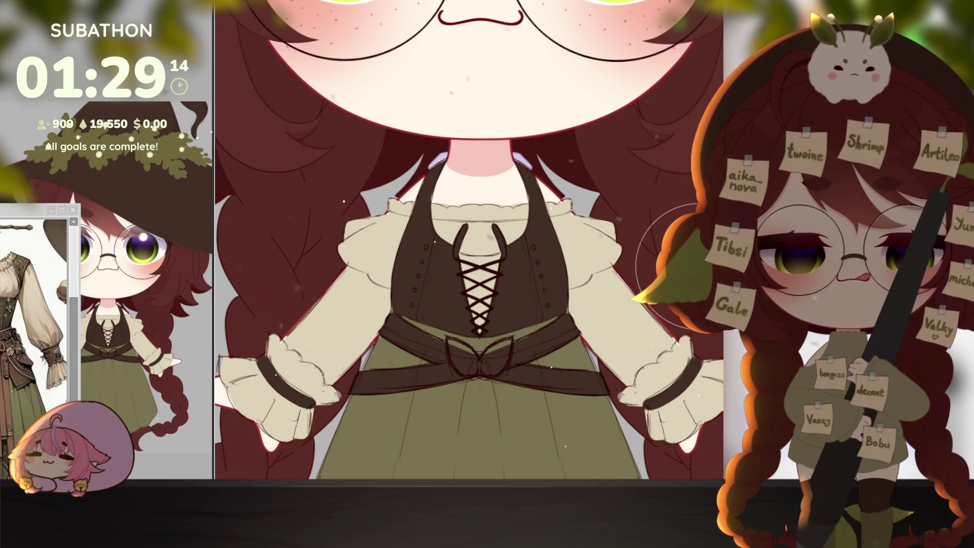
pyautogui.scroll(-1, 680, 266)
pyautogui.scroll(-3, 649, 386)
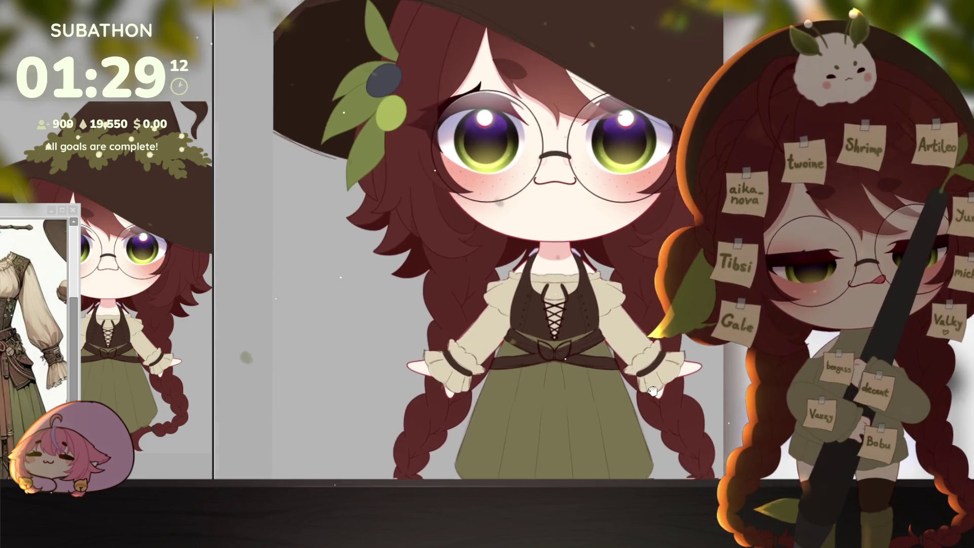
pyautogui.hscroll(1, 610, 413)
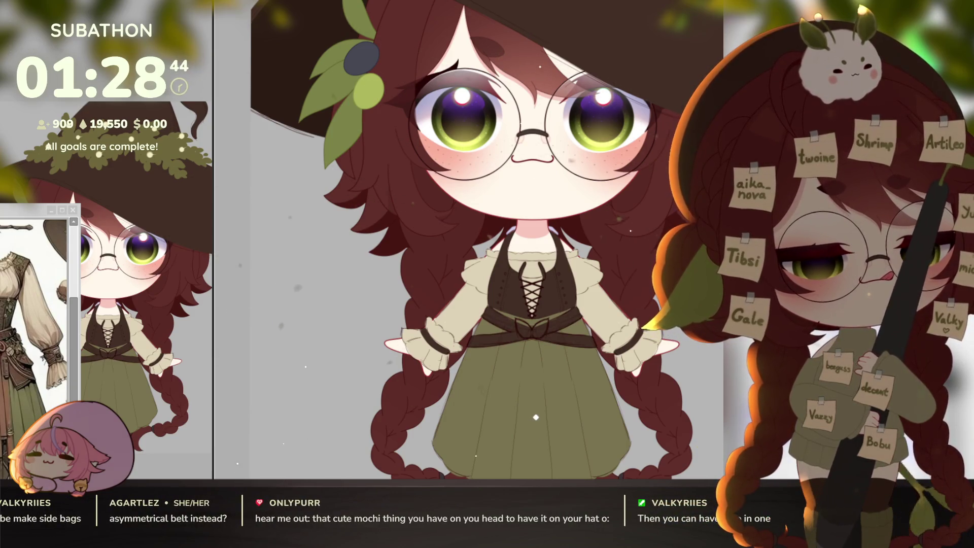
# Remove the dangling belt strap and straighten the view to see face, vest and skirt
pyautogui.scroll(2, 592, 354)
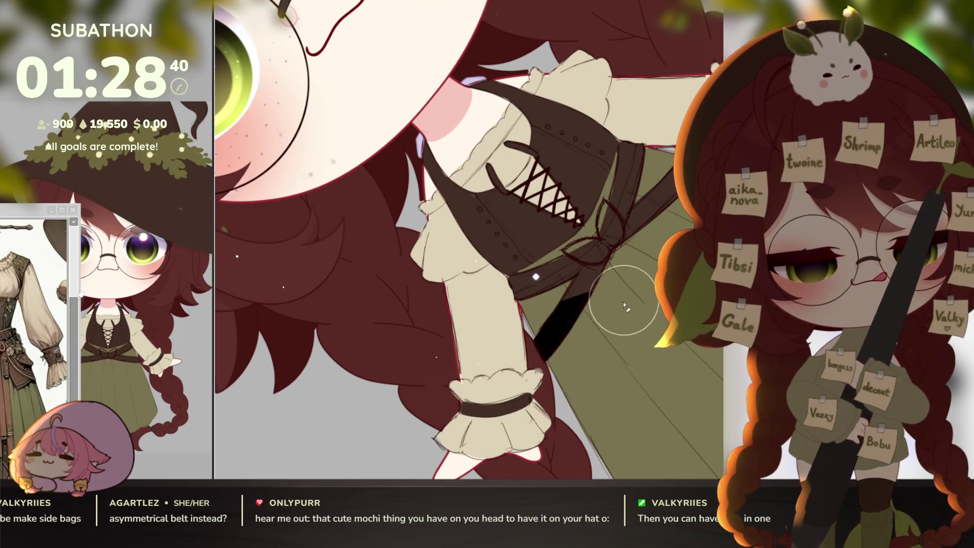
pyautogui.hotkey('ctrl', 'z')
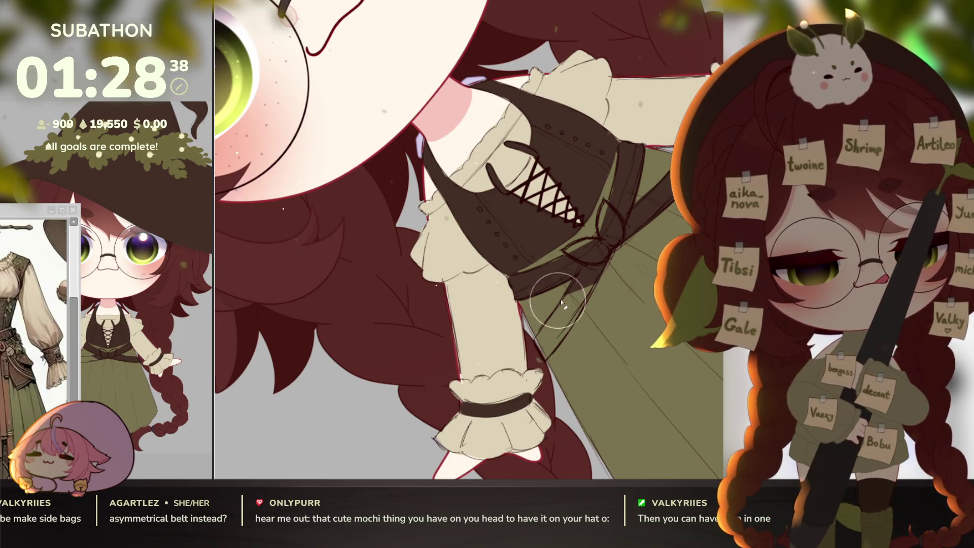
pyautogui.moveTo(608, 269)
pyautogui.mouseDown()
pyautogui.moveTo(654, 345)
pyautogui.moveTo(597, 349)
pyautogui.mouseUp()
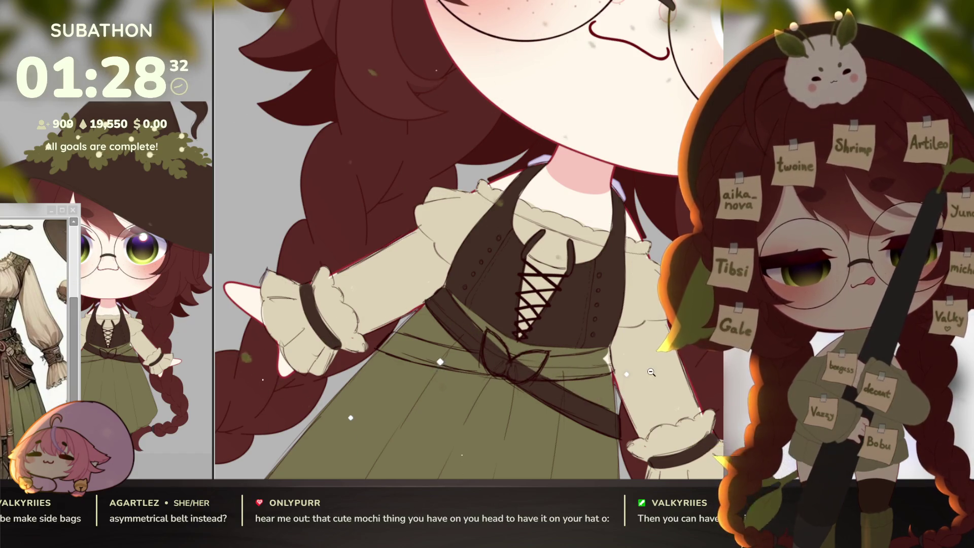
pyautogui.moveTo(531, 360); pyautogui.dragTo(667, 315)
# Delete the stray dark line by the cuff and zoom out to the whole character
pyautogui.scroll(5, 538, 279)
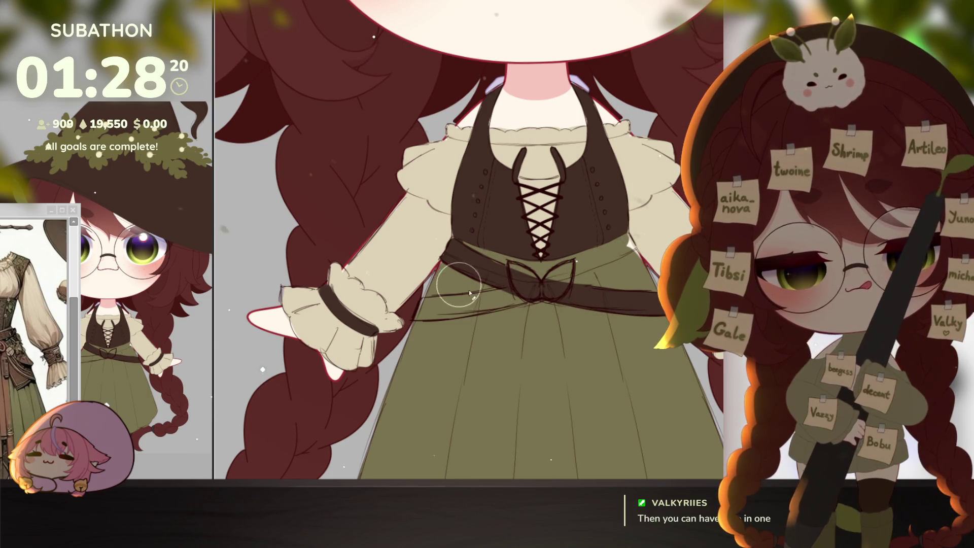
pyautogui.hotkey('ctrl', 'z')
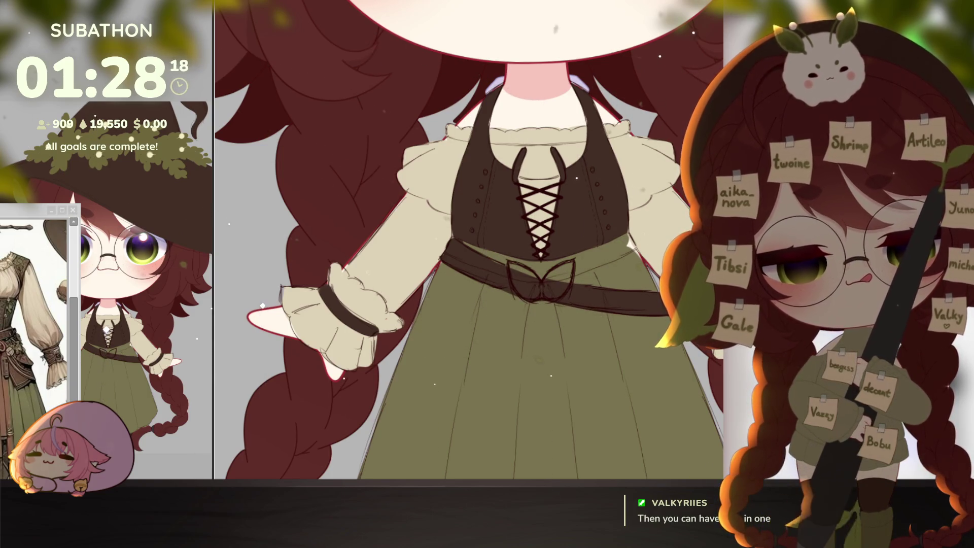
pyautogui.hotkey('ctrl', '0')
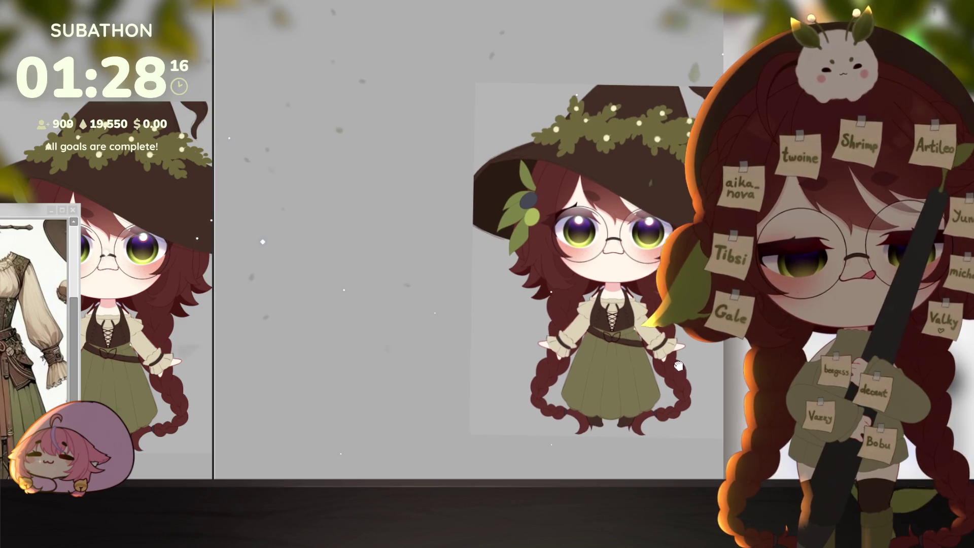
# Drag the belt knot ornament from the centre to the belt's right side and fine-tune its position
pyautogui.scroll(6, 678, 365)
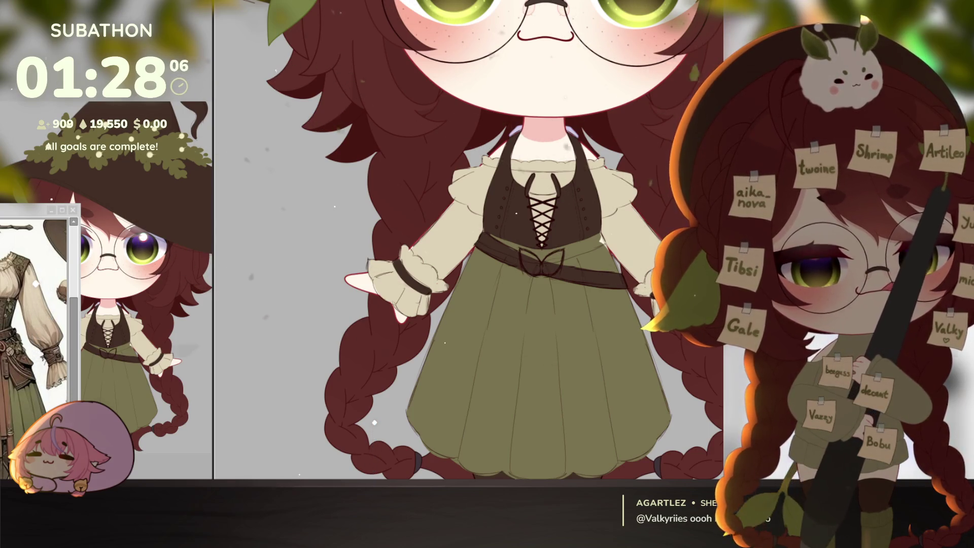
pyautogui.moveTo(549, 270); pyautogui.dragTo(619, 269)
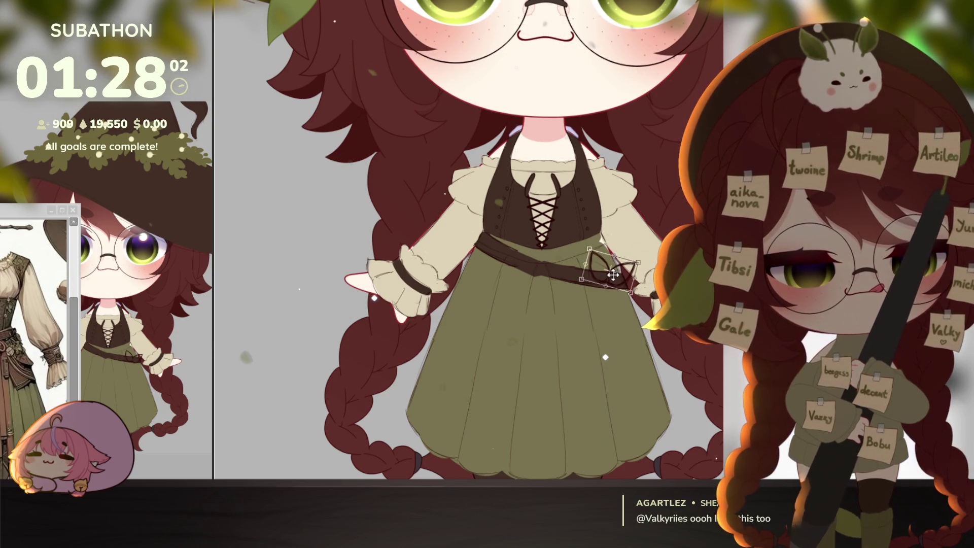
pyautogui.moveTo(612, 274)
pyautogui.mouseDown()
pyautogui.moveTo(490, 228)
pyautogui.moveTo(608, 256)
pyautogui.mouseUp()
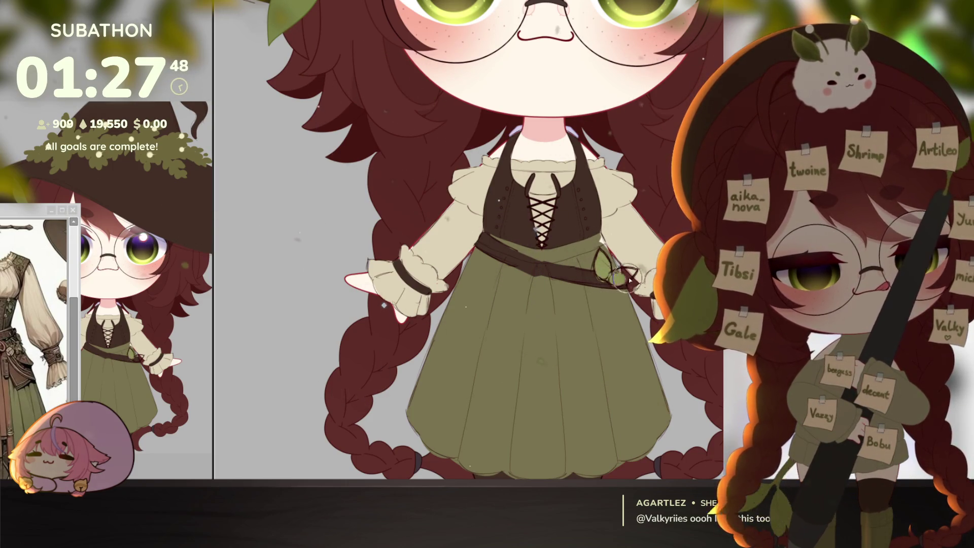
pyautogui.scroll(-3, 649, 358)
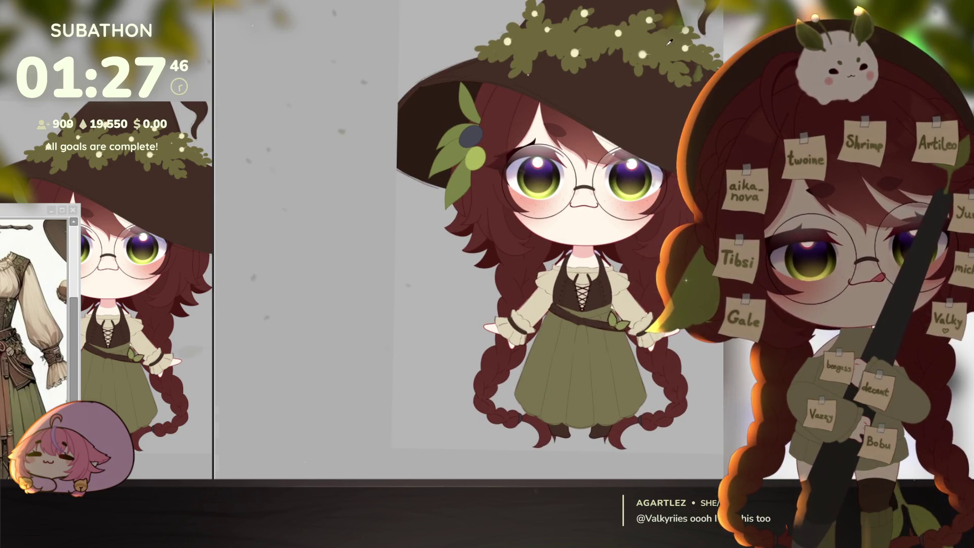
pyautogui.scroll(3, 661, 373)
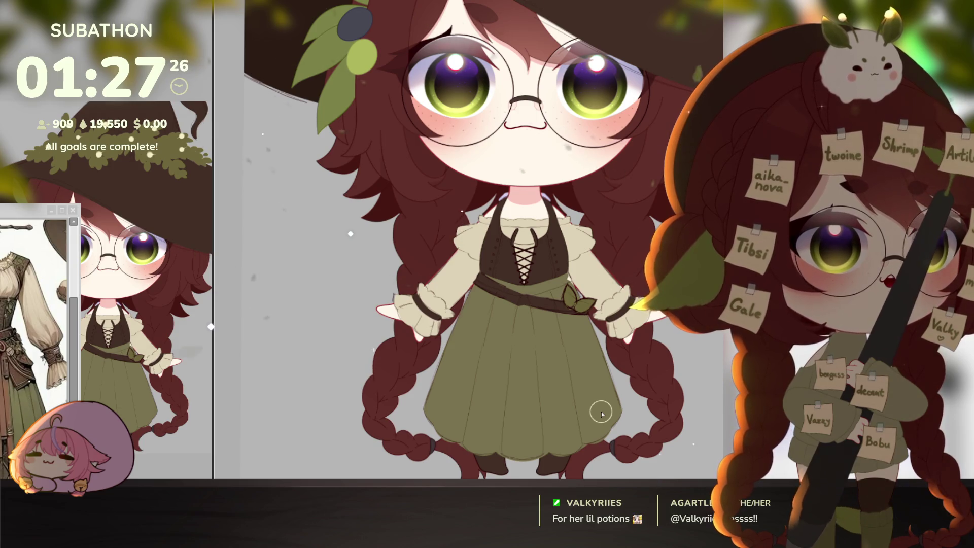
pyautogui.scroll(-5, 637, 359)
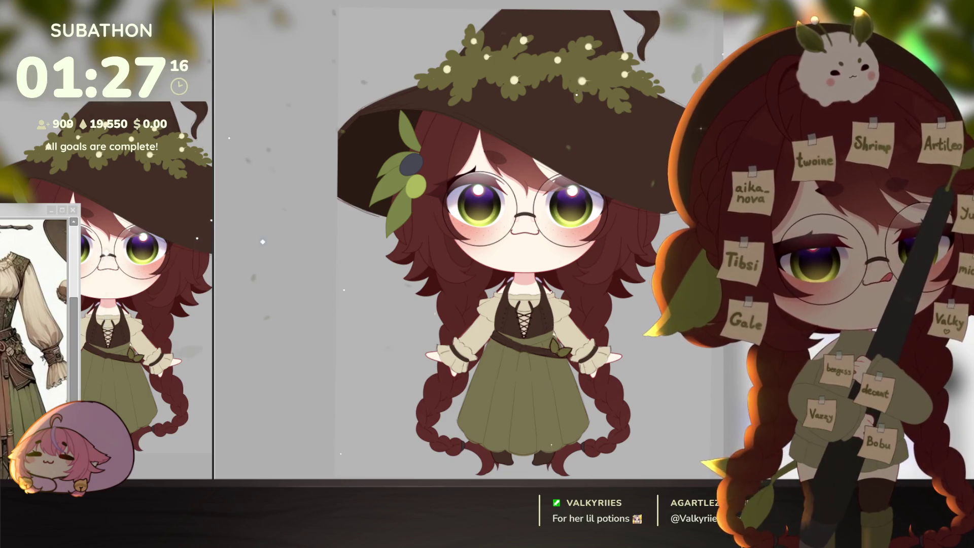
pyautogui.scroll(3, 487, 243)
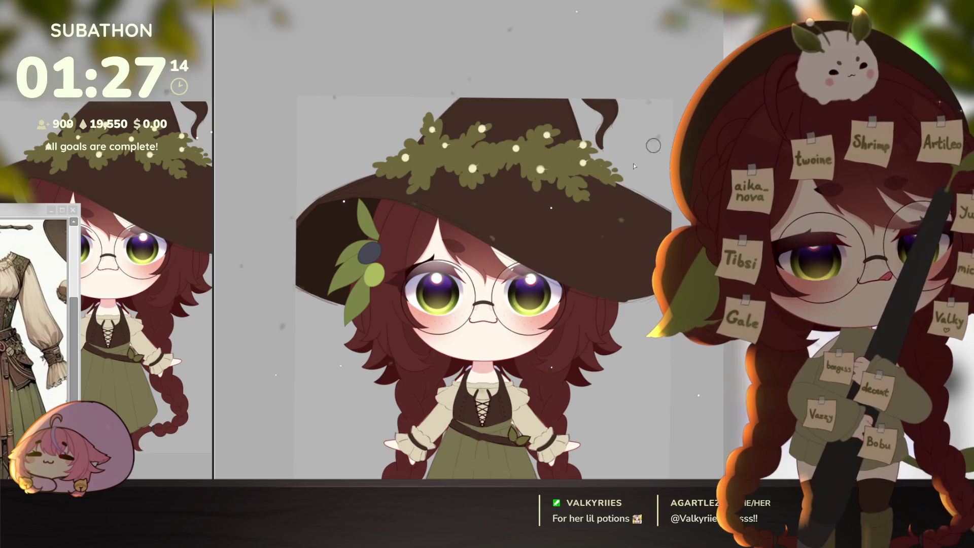
# Paint a white mochi blob on the hat top with a green leaf sprout and a dark eye, then review the whole character
pyautogui.moveTo(508, 144)
pyautogui.mouseDown()
pyautogui.moveTo(495, 131)
pyautogui.moveTo(513, 129)
pyautogui.moveTo(490, 149)
pyautogui.mouseUp()
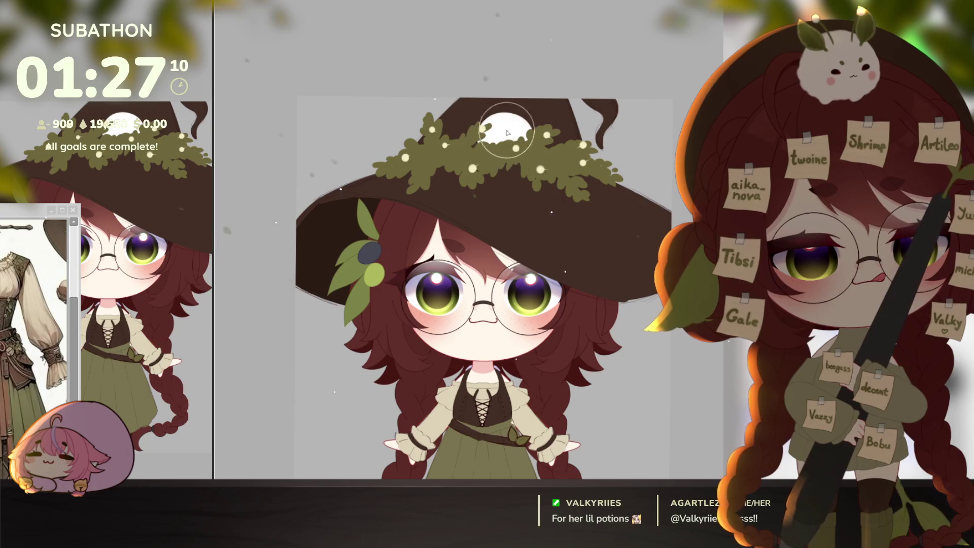
pyautogui.scroll(2, 541, 102)
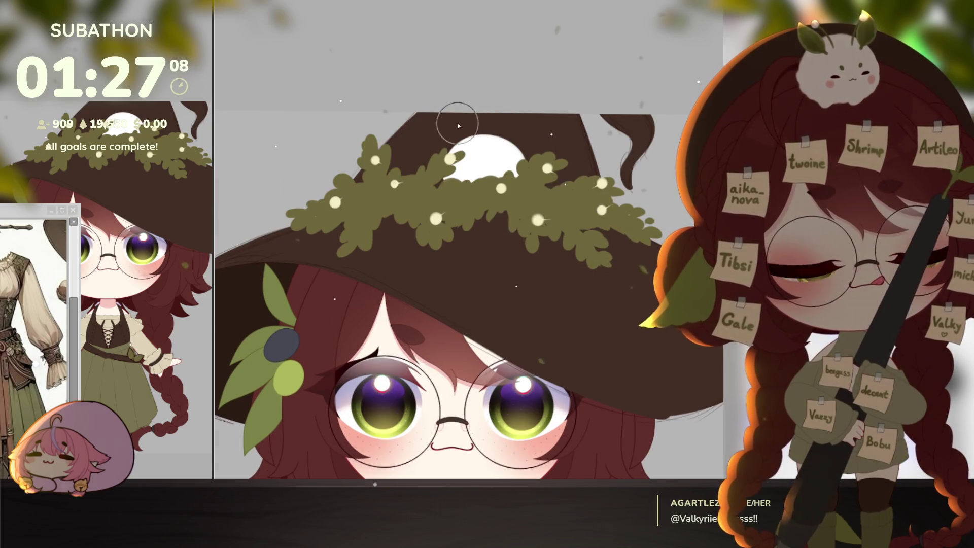
pyautogui.moveTo(453, 124)
pyautogui.mouseDown()
pyautogui.moveTo(459, 145)
pyautogui.moveTo(456, 114)
pyautogui.moveTo(463, 138)
pyautogui.mouseUp()
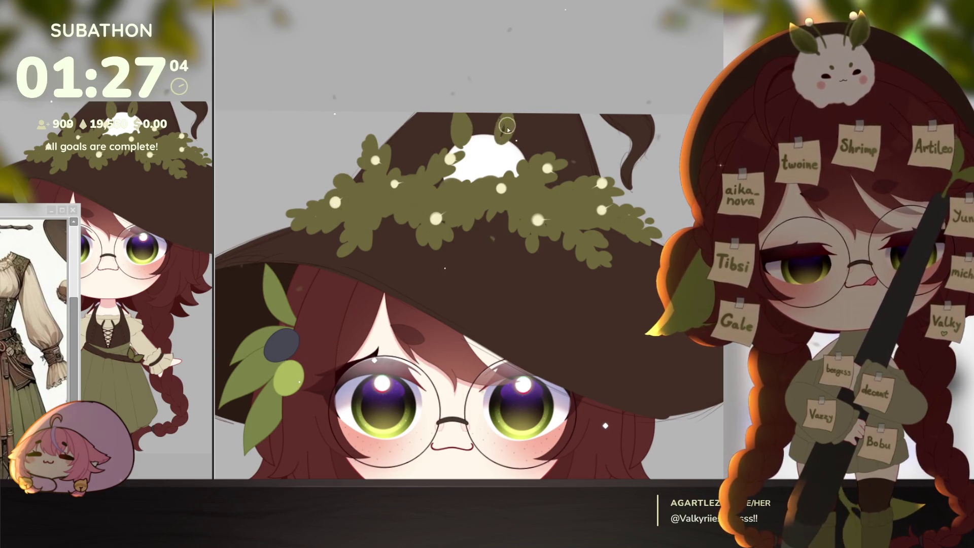
pyautogui.scroll(2, 509, 165)
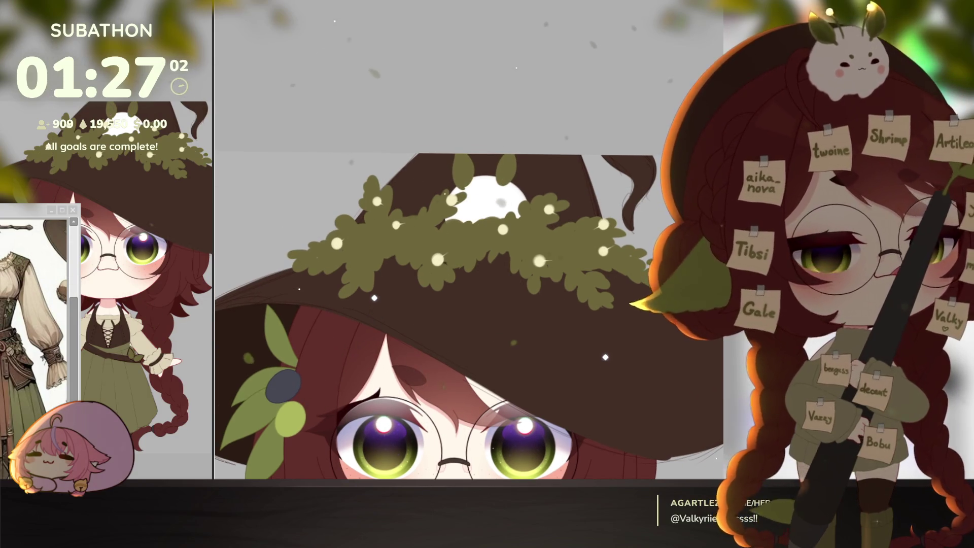
pyautogui.moveTo(464, 196); pyautogui.dragTo(475, 197)
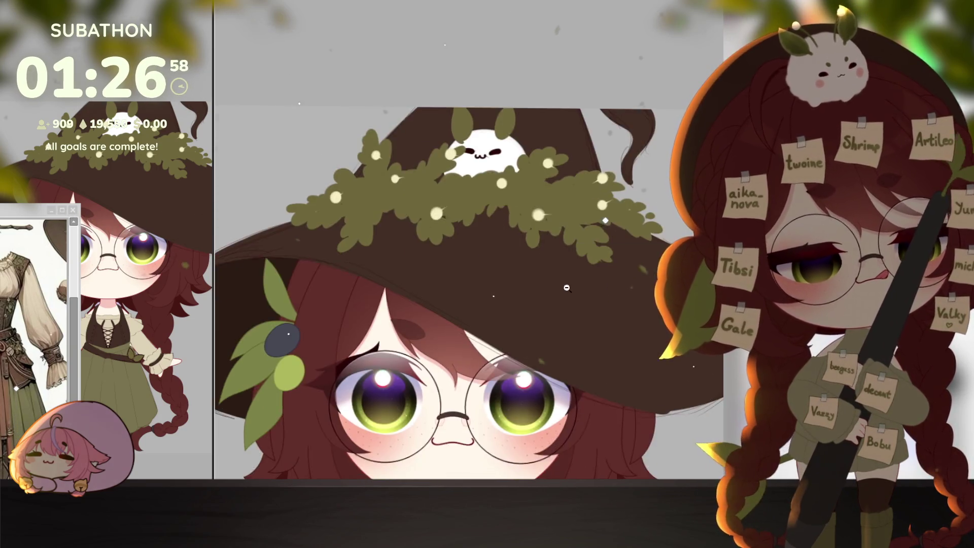
pyautogui.scroll(-5, 511, 230)
pyautogui.moveTo(595, 413)
pyautogui.mouseDown()
pyautogui.moveTo(593, 348)
pyautogui.moveTo(581, 338)
pyautogui.mouseUp()
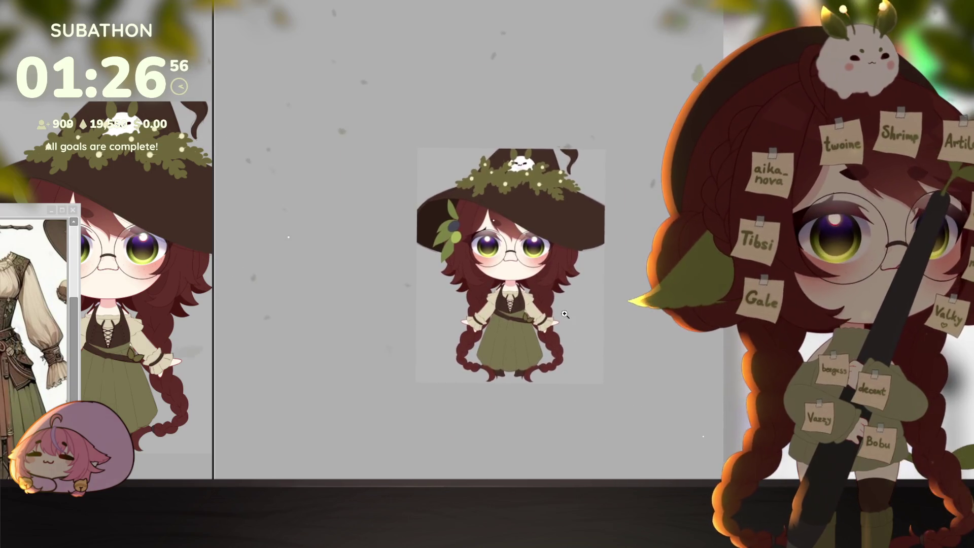
pyautogui.scroll(2, 584, 339)
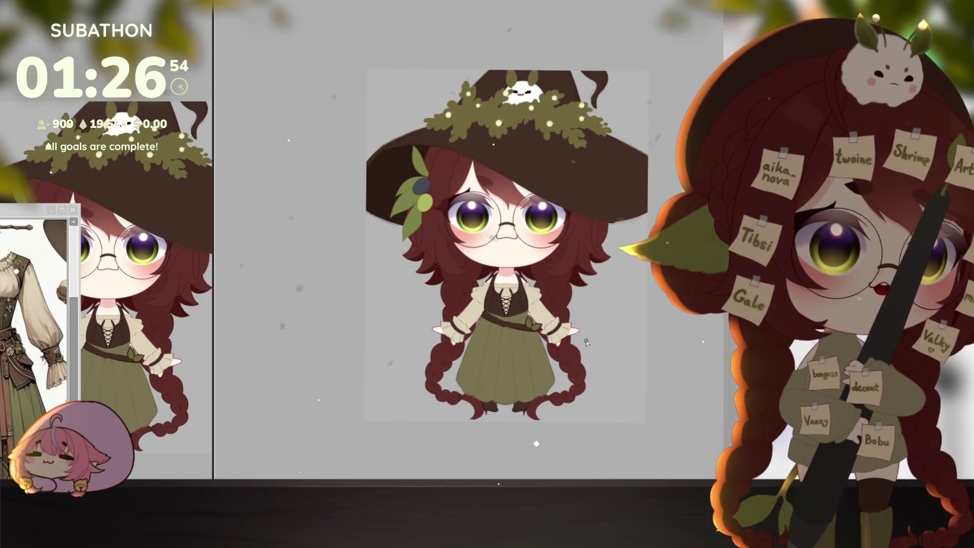
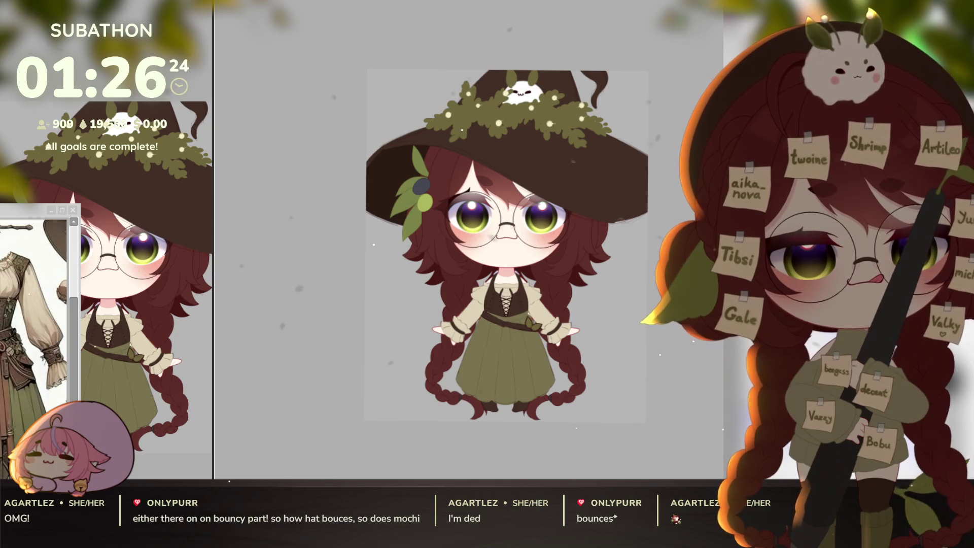
# Move the bunny from the hat top to the hat's left edge, tilted slightly
pyautogui.click(533, 98)
pyautogui.moveTo(533, 99)
pyautogui.mouseDown()
pyautogui.moveTo(421, 109)
pyautogui.moveTo(439, 108)
pyautogui.mouseUp()
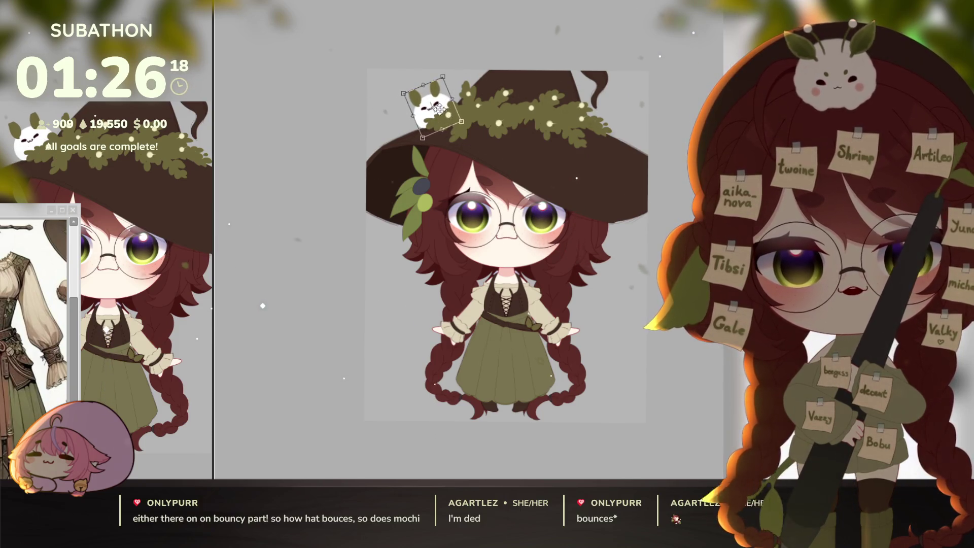
pyautogui.press('Return')
pyautogui.scroll(-2, 624, 365)
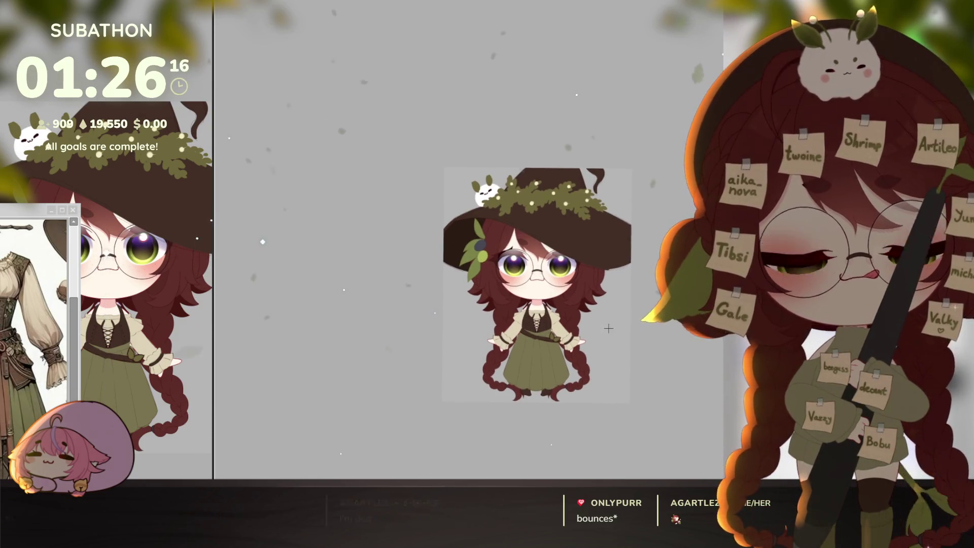
pyautogui.scroll(2, 618, 347)
# Shift, zoom and tilt the view to inspect the hat and face
pyautogui.moveTo(618, 347); pyautogui.dragTo(618, 351)
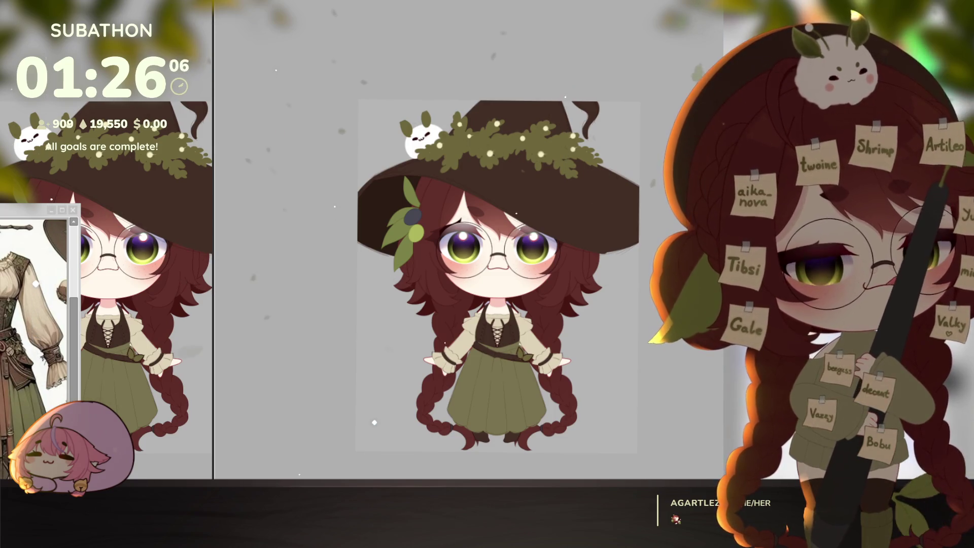
pyautogui.scroll(2, 516, 352)
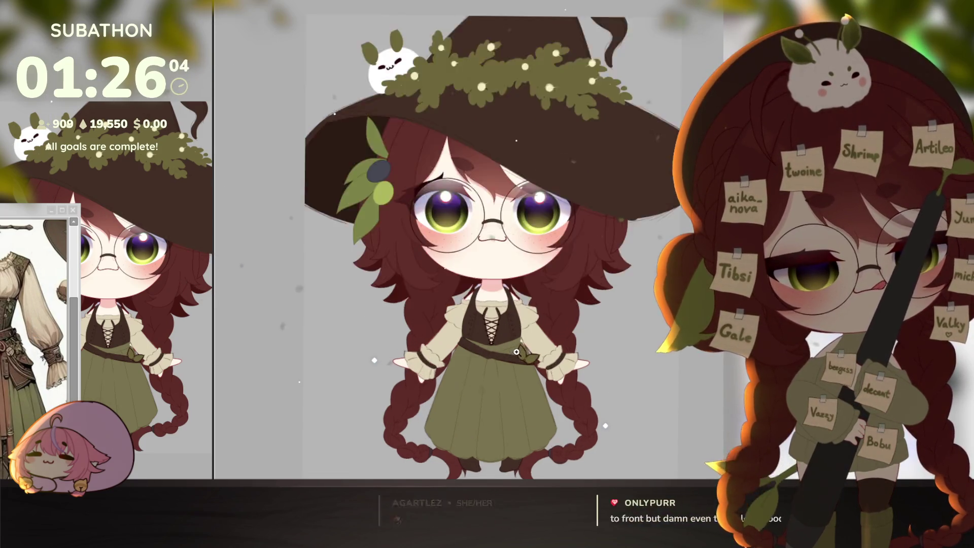
pyautogui.scroll(1, 516, 352)
pyautogui.scroll(2, 575, 364)
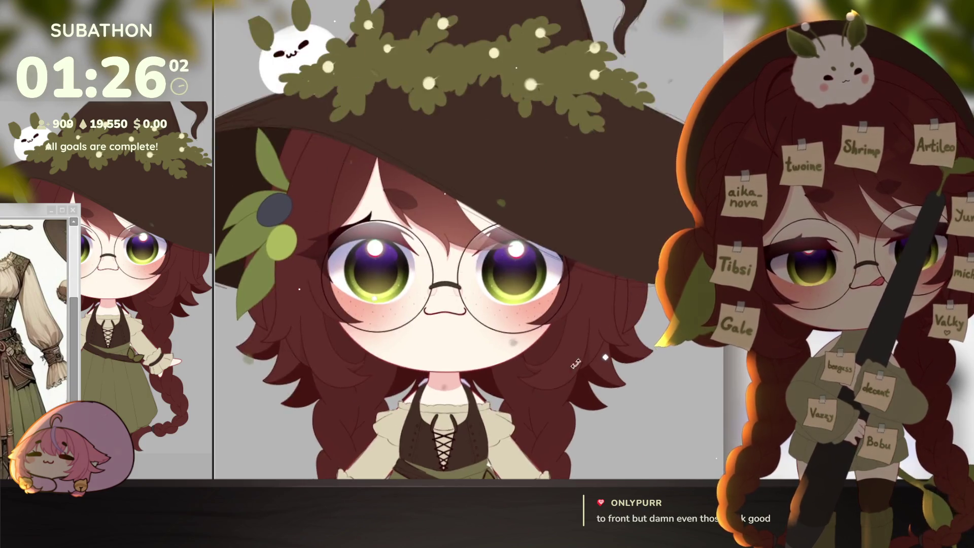
pyautogui.moveTo(575, 364); pyautogui.dragTo(380, 269)
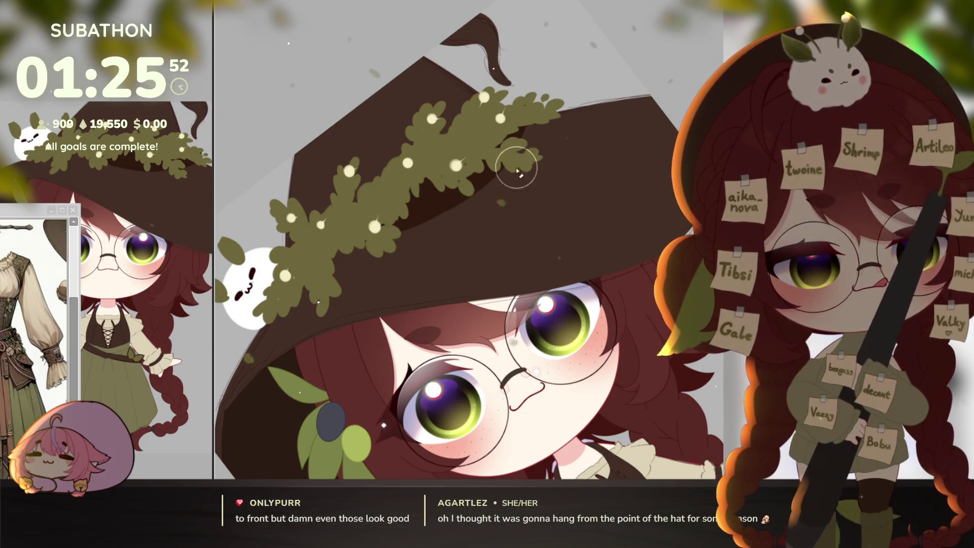
# Drag the bunny onto the right hat brim, rotate it to sit there, and nudge it into place
pyautogui.click(571, 196)
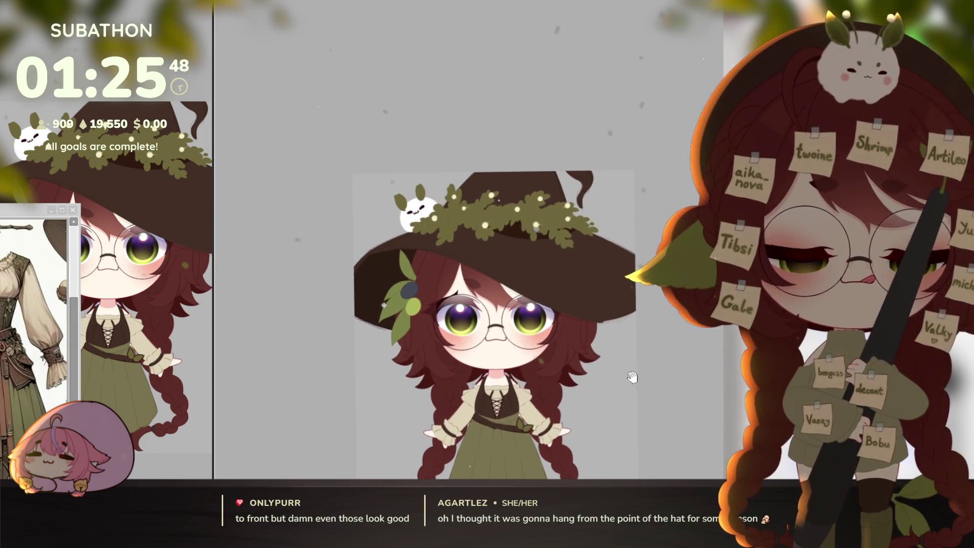
pyautogui.moveTo(632, 376); pyautogui.dragTo(624, 345)
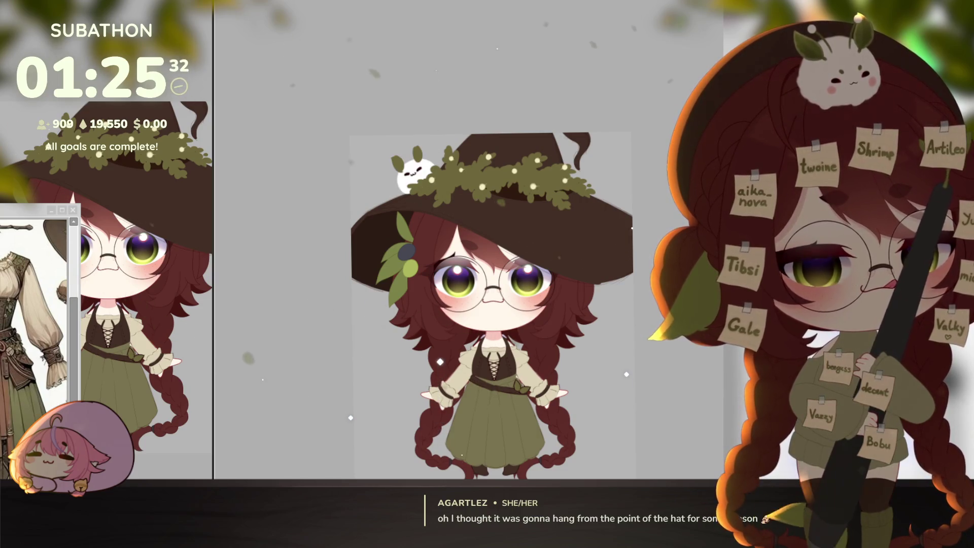
pyautogui.hotkey('ctrl', 't')
pyautogui.moveTo(421, 167)
pyautogui.mouseDown()
pyautogui.moveTo(522, 201)
pyautogui.moveTo(583, 239)
pyautogui.mouseUp()
pyautogui.moveTo(623, 212); pyautogui.dragTo(649, 214)
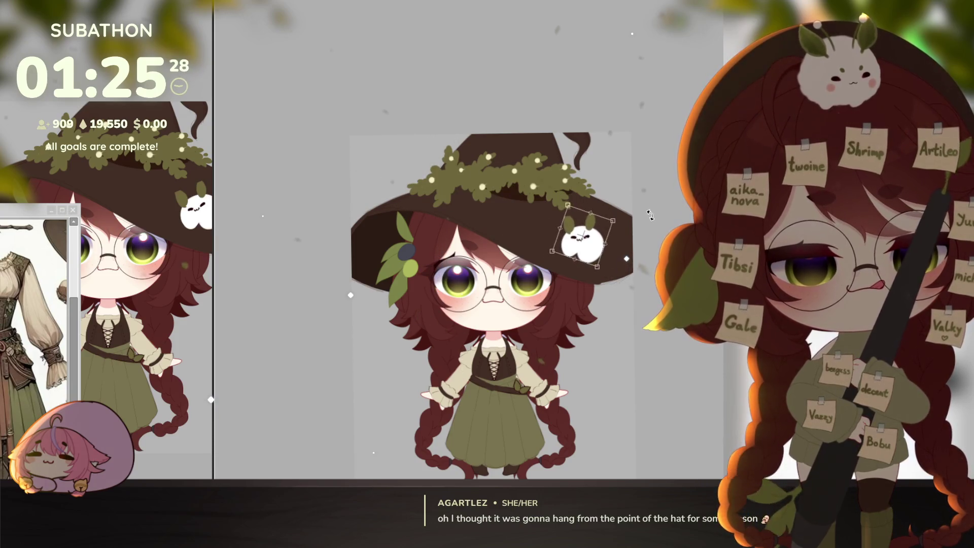
pyautogui.moveTo(588, 240); pyautogui.dragTo(592, 236)
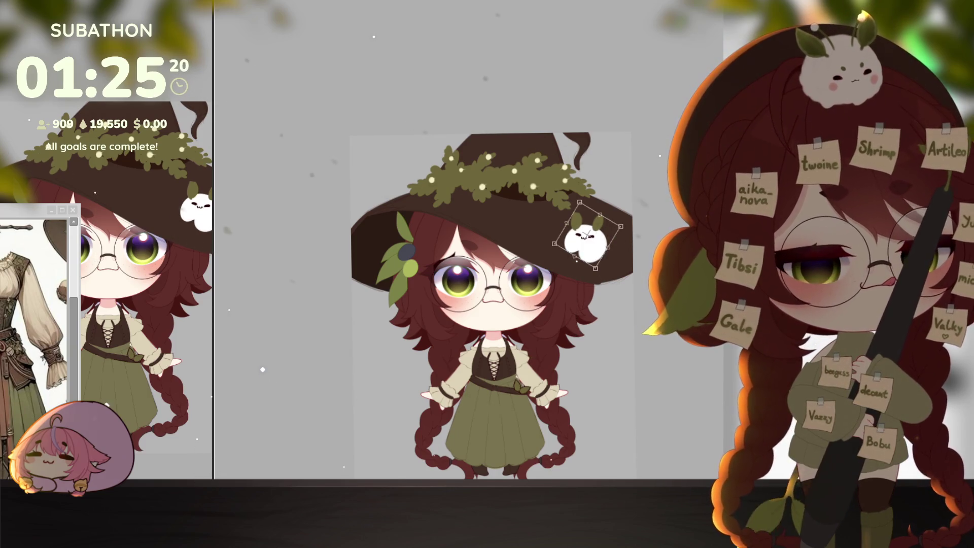
# Commit the bunny on the brim, then paint white on its lower-left edge and grey shading on its right
pyautogui.press('Return')
pyautogui.scroll(2, 572, 269)
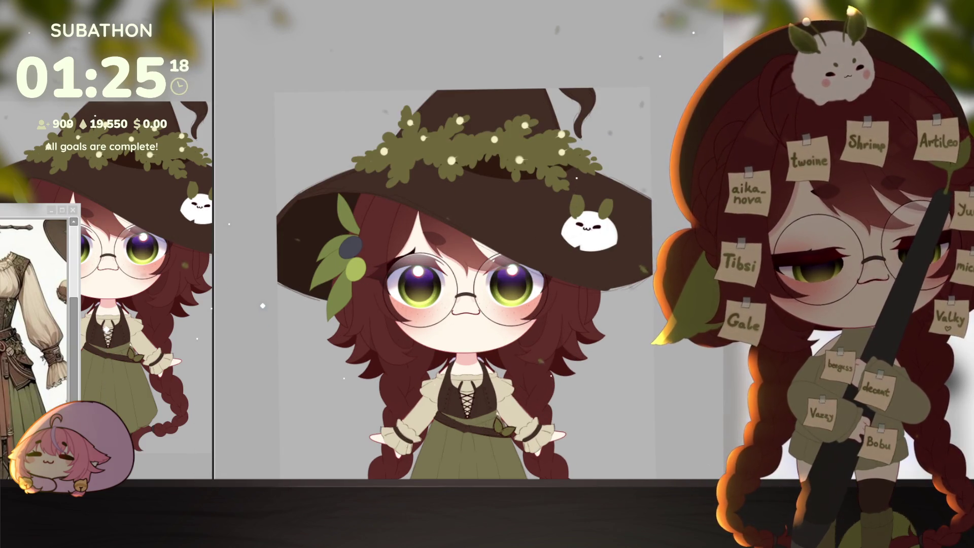
pyautogui.scroll(2, 560, 236)
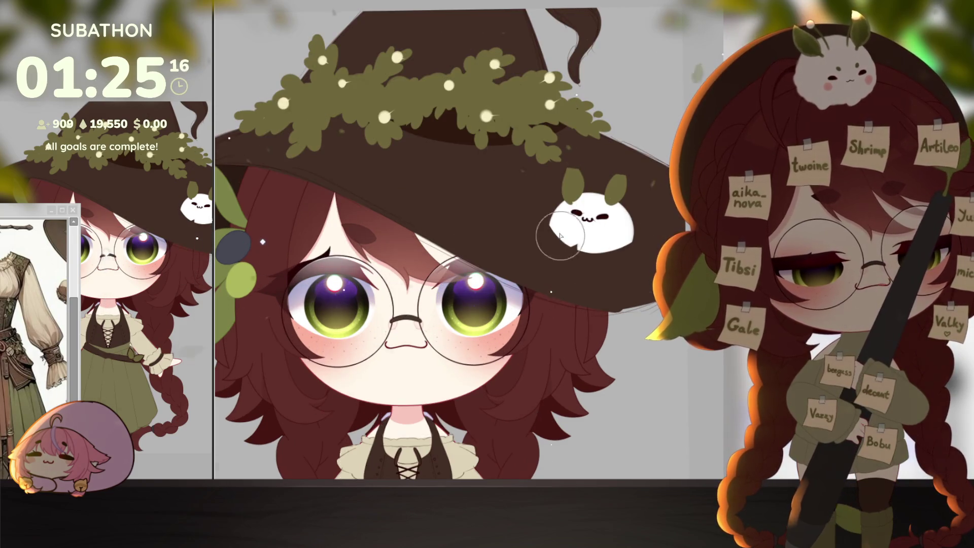
pyautogui.moveTo(560, 236); pyautogui.dragTo(558, 253)
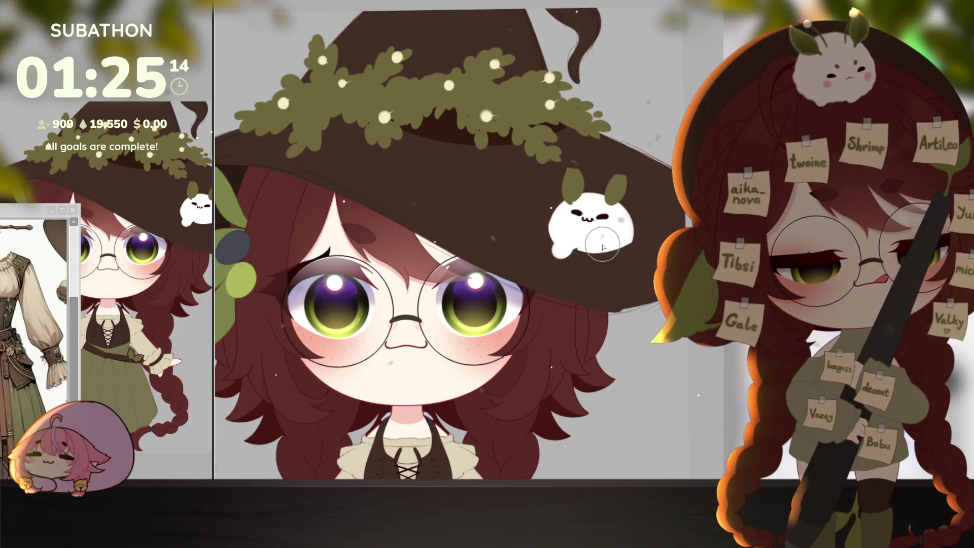
pyautogui.moveTo(620, 248); pyautogui.dragTo(627, 235)
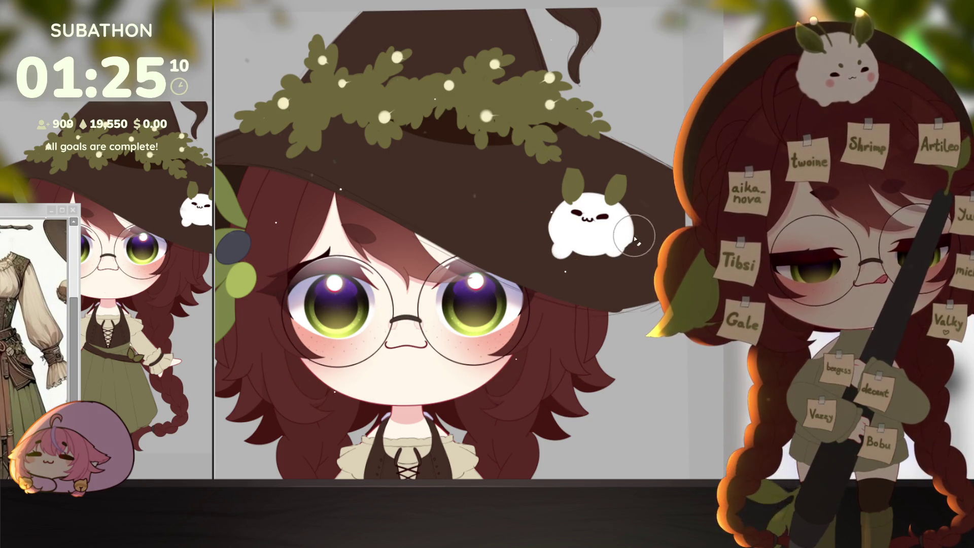
pyautogui.keyDown('alt'); pyautogui.click(646, 275); pyautogui.keyUp('alt')
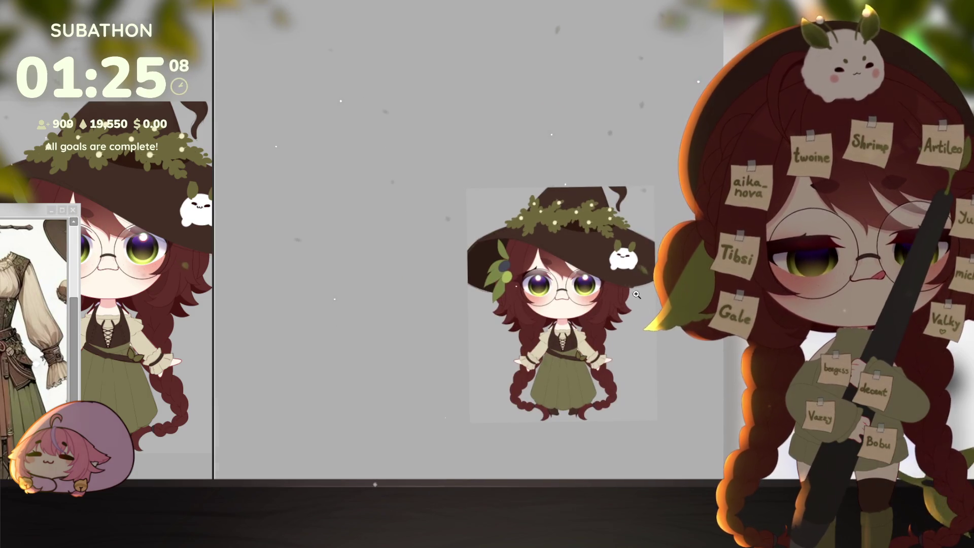
pyautogui.click(645, 275)
pyautogui.scroll(1, 616, 260)
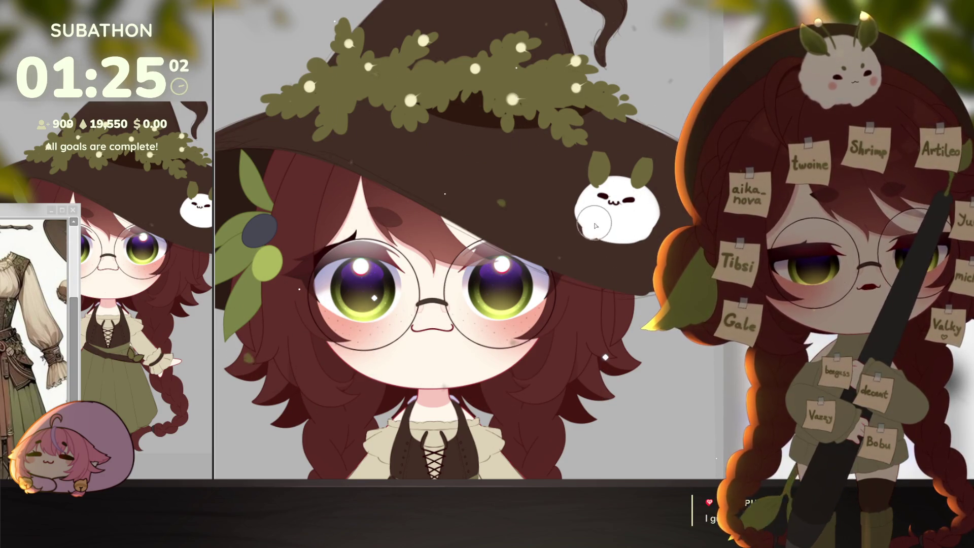
pyautogui.scroll(-3, 644, 335)
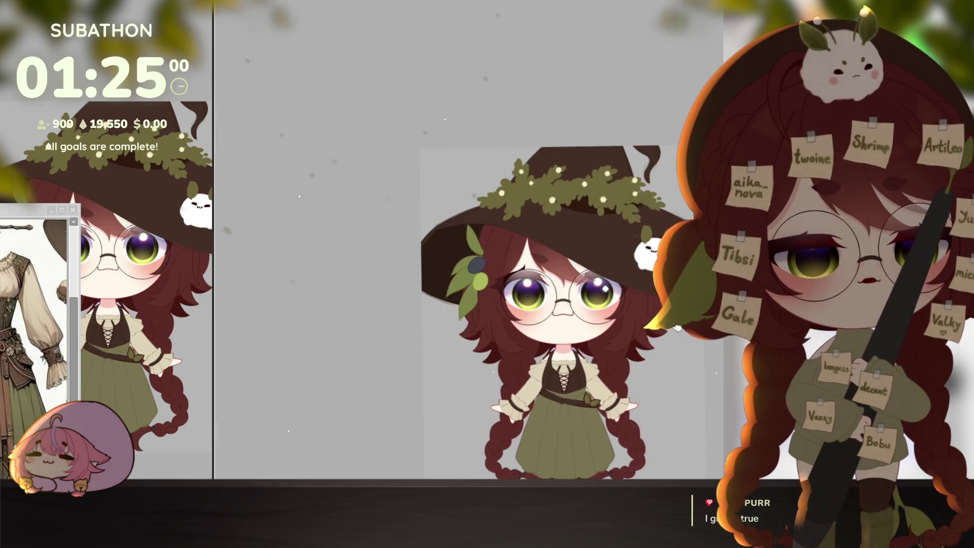
# Scale the bunny down slightly and place it back on top of the hat
pyautogui.moveTo(647, 336); pyautogui.dragTo(624, 311)
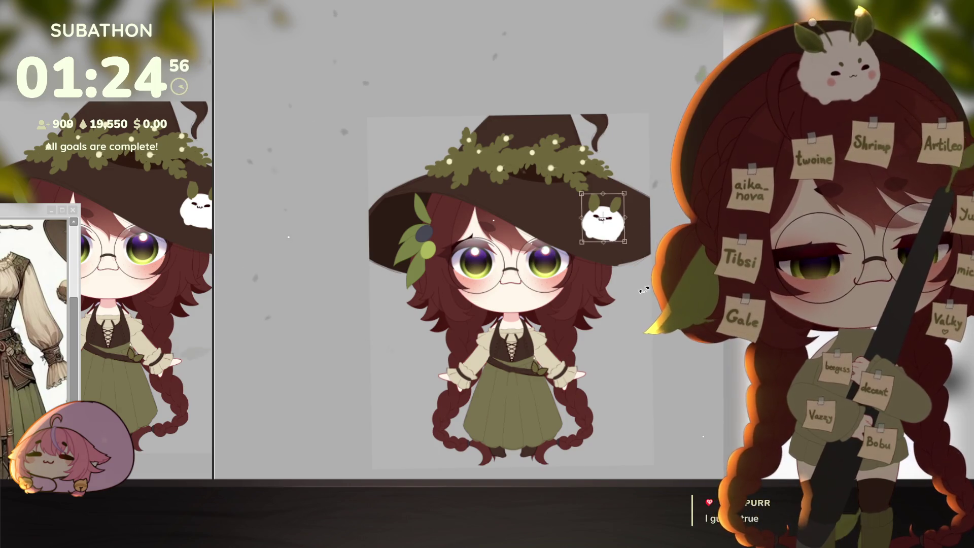
pyautogui.hotkey('ctrl', 't')
pyautogui.press('Escape')
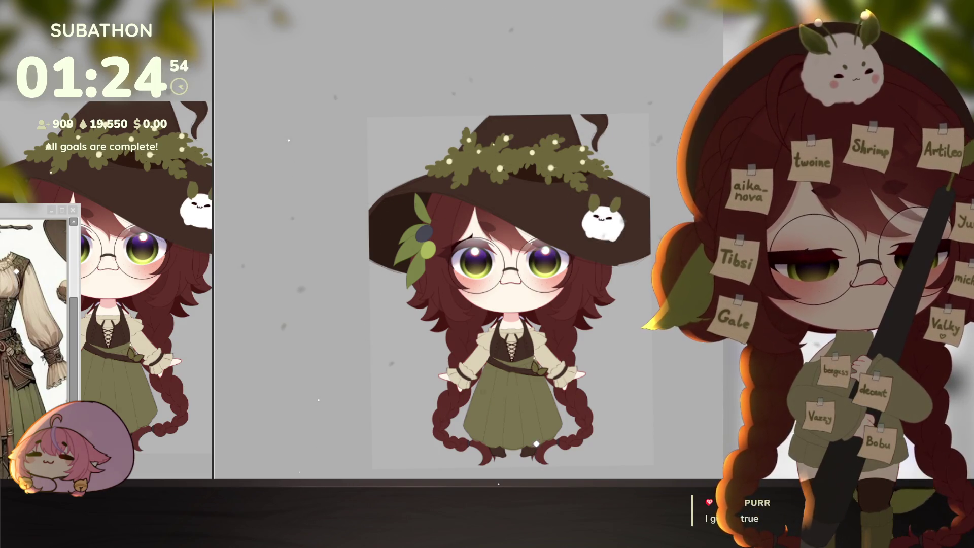
pyautogui.moveTo(608, 230)
pyautogui.mouseDown()
pyautogui.moveTo(581, 161)
pyautogui.moveTo(538, 156)
pyautogui.moveTo(533, 145)
pyautogui.mouseUp()
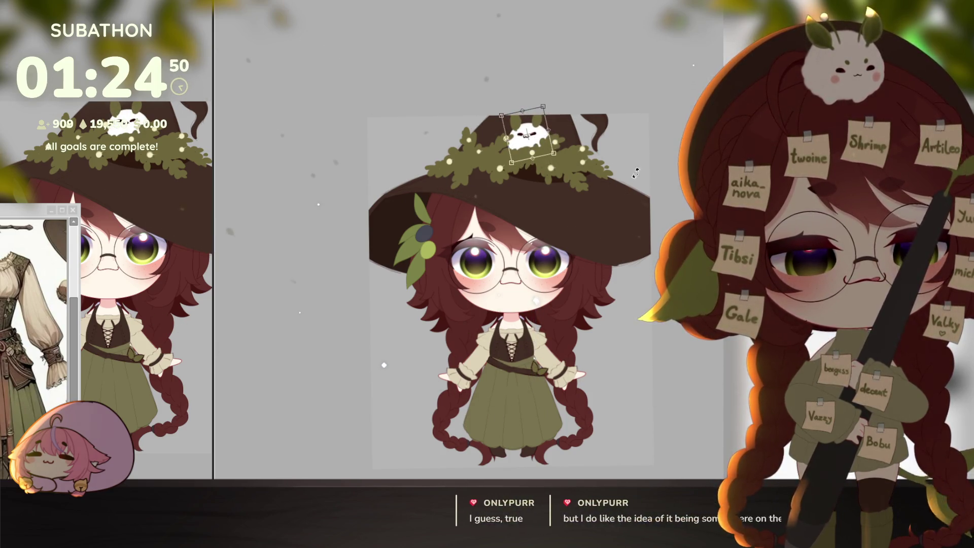
pyautogui.press('Return')
pyautogui.scroll(-1, 637, 376)
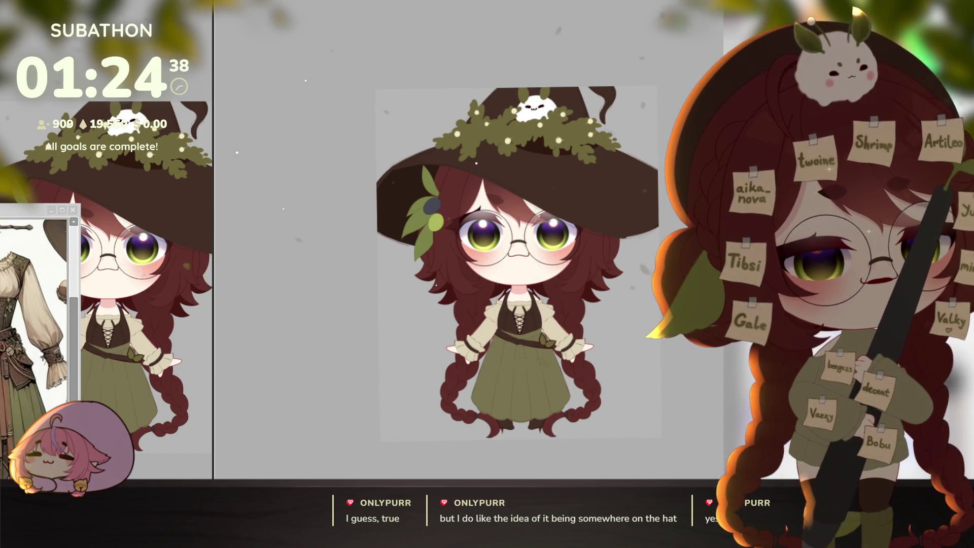
# With the canvas tilted, brush a light-brown highlight along the hat brim, then restore the upright view
pyautogui.press('-')
pyautogui.press('-')
pyautogui.press('-')
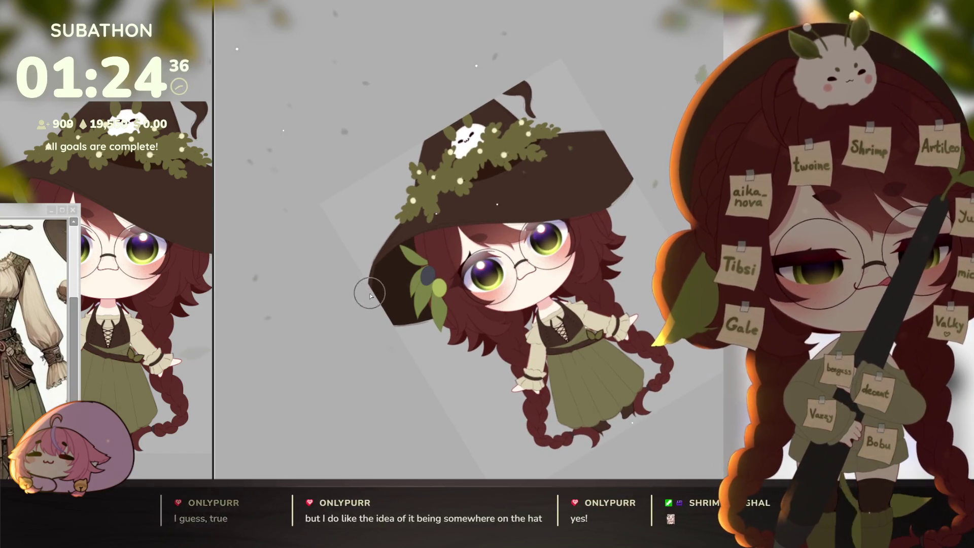
pyautogui.moveTo(371, 283)
pyautogui.mouseDown()
pyautogui.moveTo(406, 230)
pyautogui.moveTo(576, 208)
pyautogui.mouseUp()
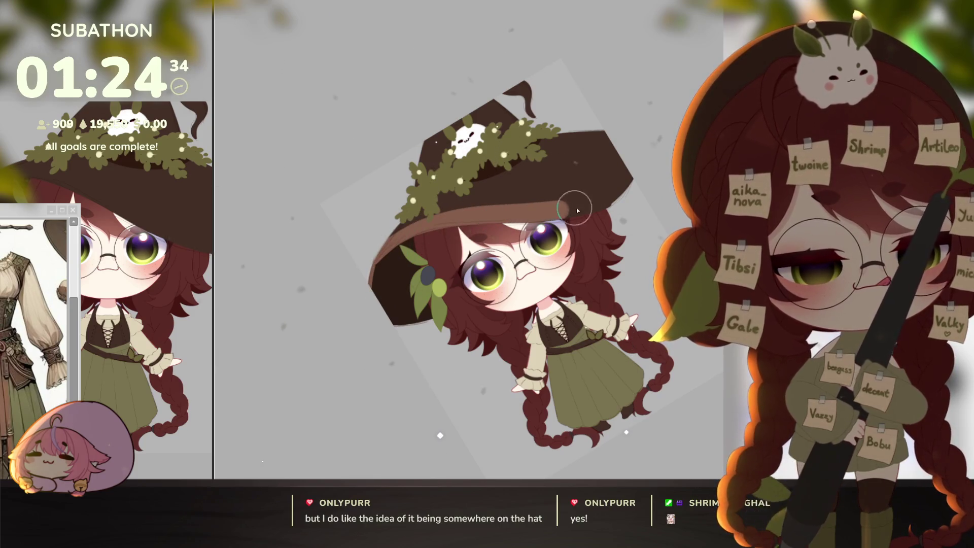
pyautogui.hotkey('ctrl', 'z')
pyautogui.moveTo(371, 281)
pyautogui.mouseDown()
pyautogui.moveTo(406, 233)
pyautogui.moveTo(577, 216)
pyautogui.mouseUp()
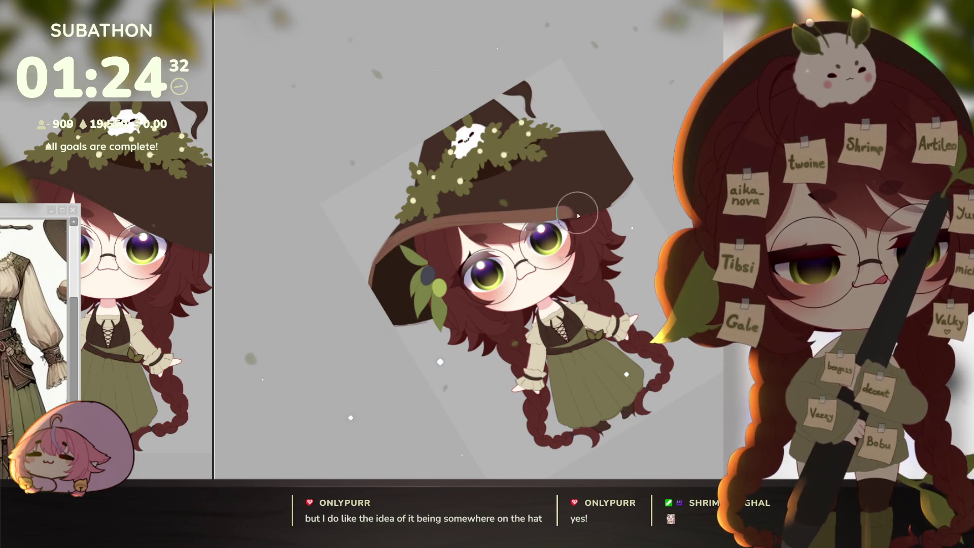
pyautogui.press('Home')
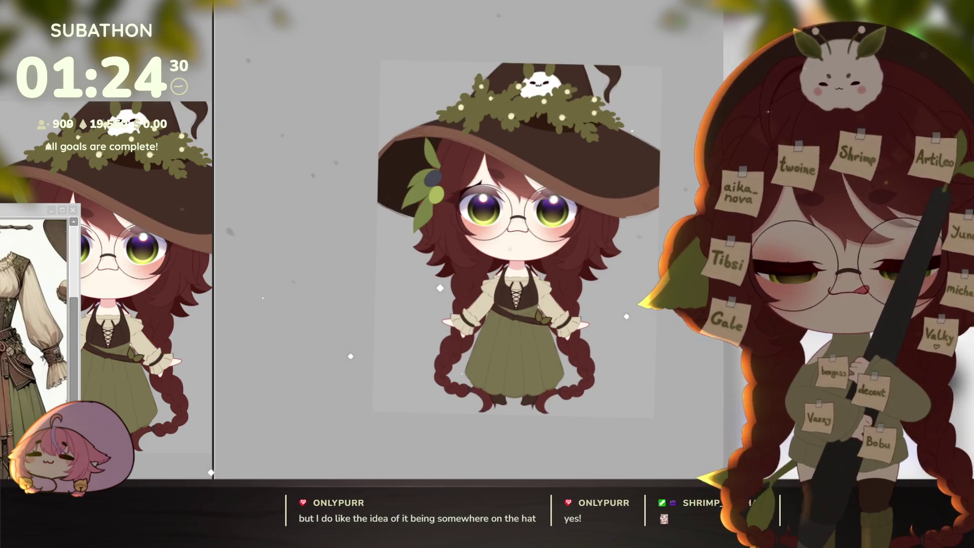
pyautogui.scroll(-2, 642, 380)
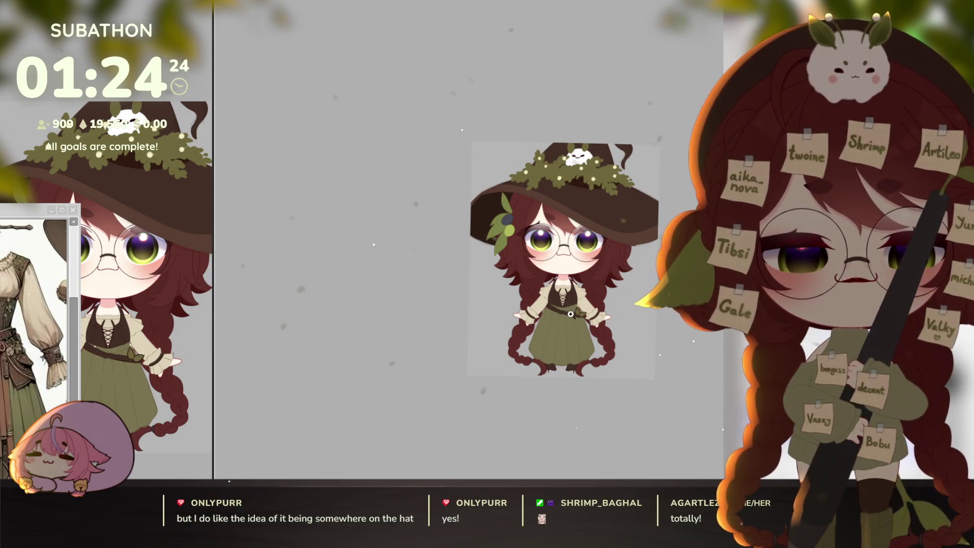
pyautogui.scroll(2, 570, 315)
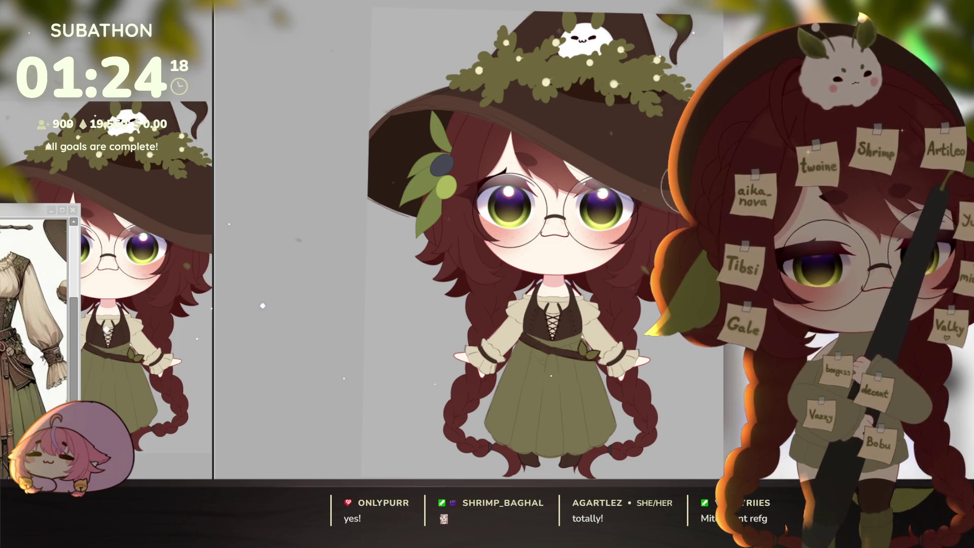
pyautogui.scroll(3, 550, 314)
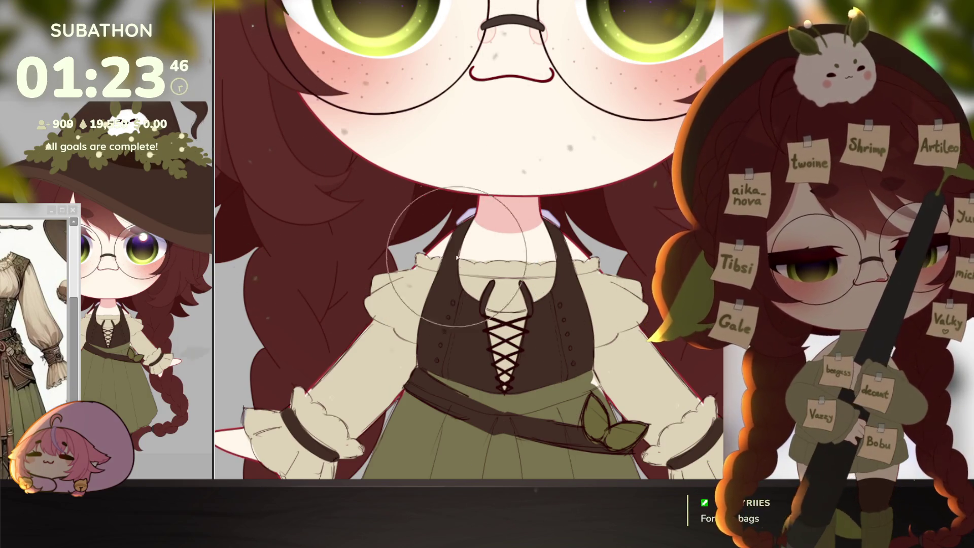
# Draw the left and right scalloped collar halves below the chin, undoing a stray section
pyautogui.scroll(2, 477, 298)
pyautogui.moveTo(477, 298); pyautogui.dragTo(475, 311)
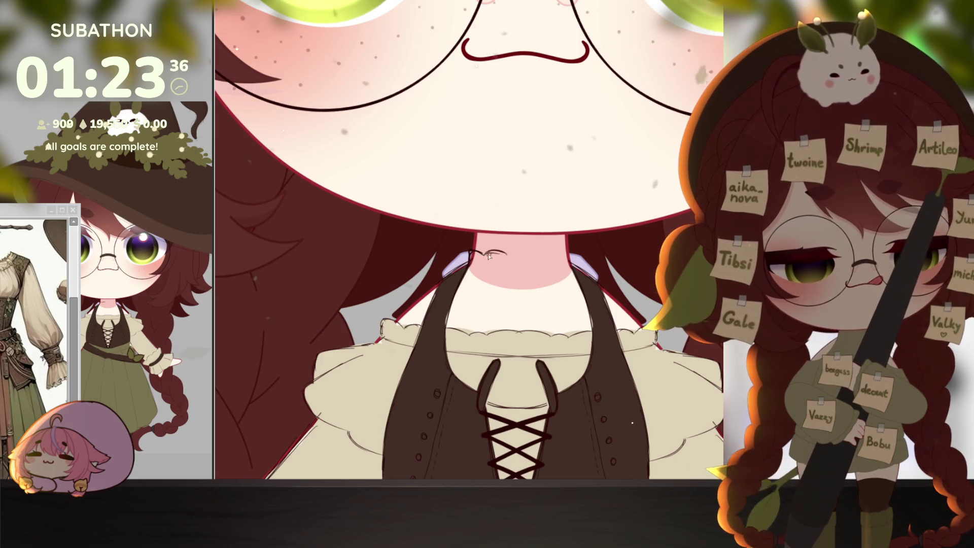
pyautogui.moveTo(487, 255); pyautogui.dragTo(517, 257)
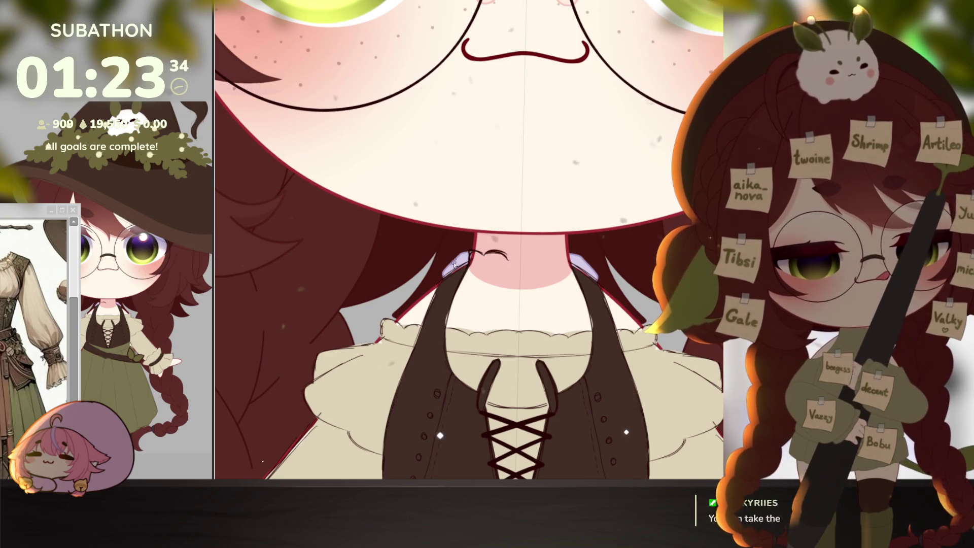
pyautogui.moveTo(474, 254); pyautogui.dragTo(509, 259)
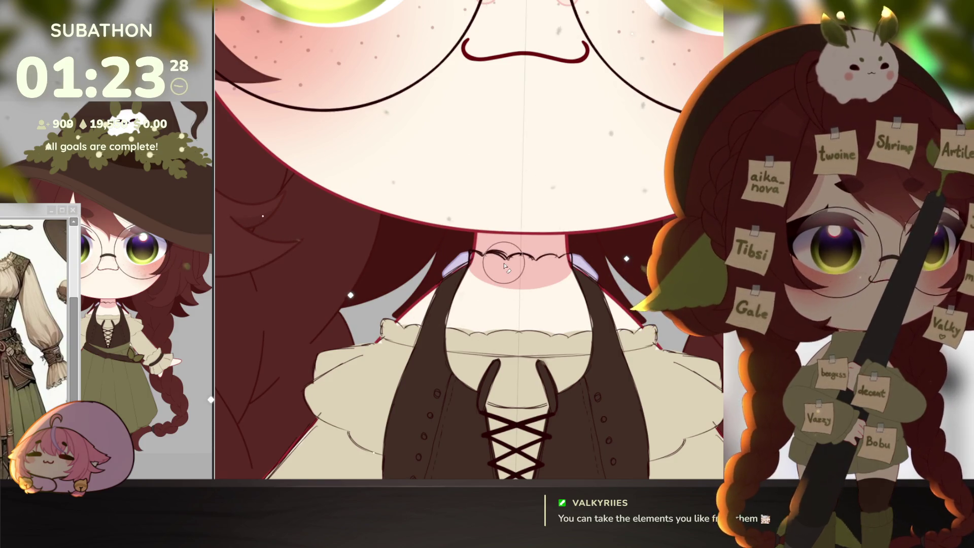
pyautogui.hotkey('ctrl', 'z')
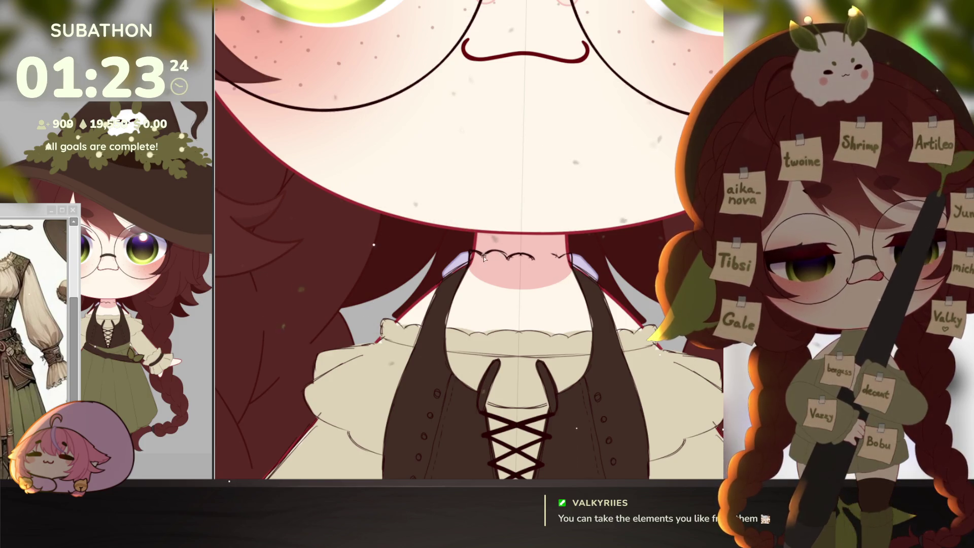
pyautogui.scroll(-1, 496, 372)
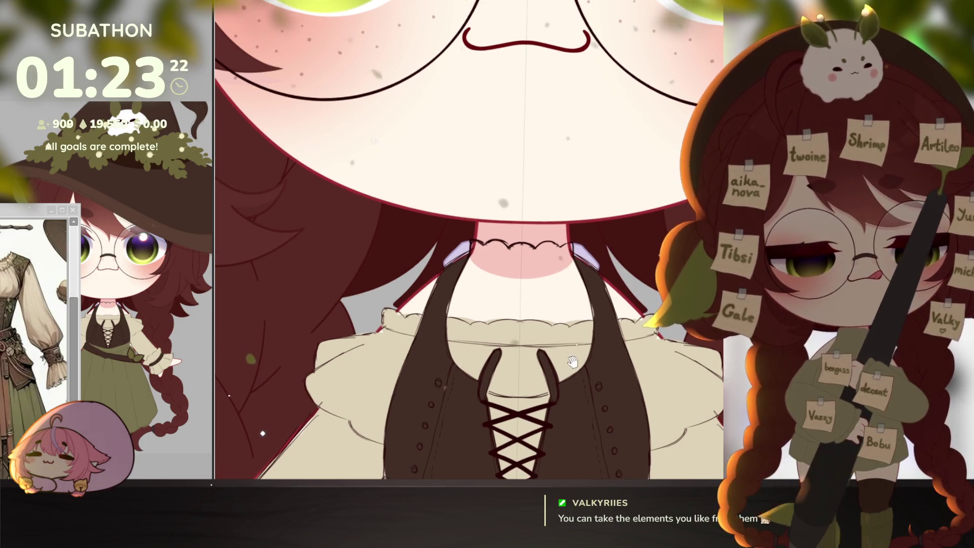
pyautogui.scroll(-3, 495, 372)
pyautogui.scroll(2, 617, 374)
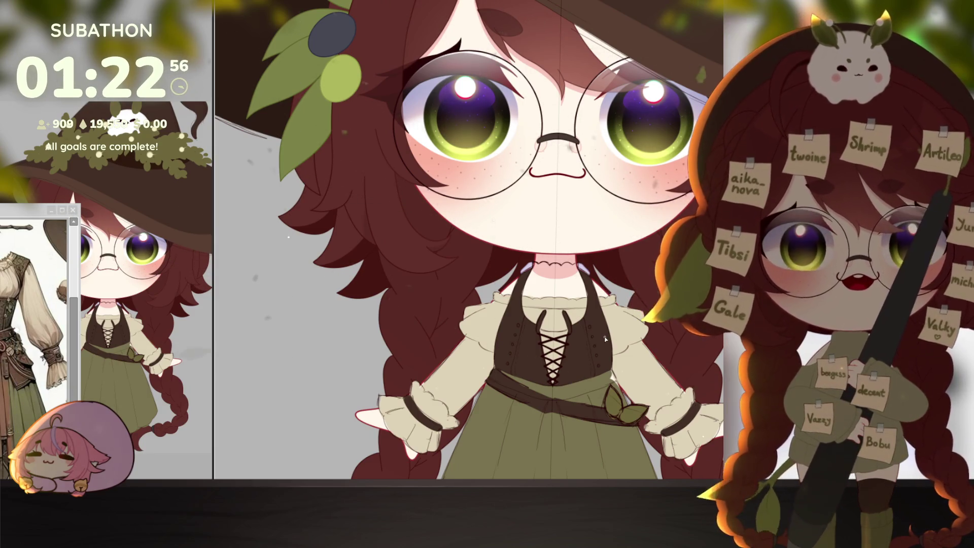
# Sketch the two loops of a small ribbon bow beneath the collar's centre
pyautogui.scroll(5, 563, 273)
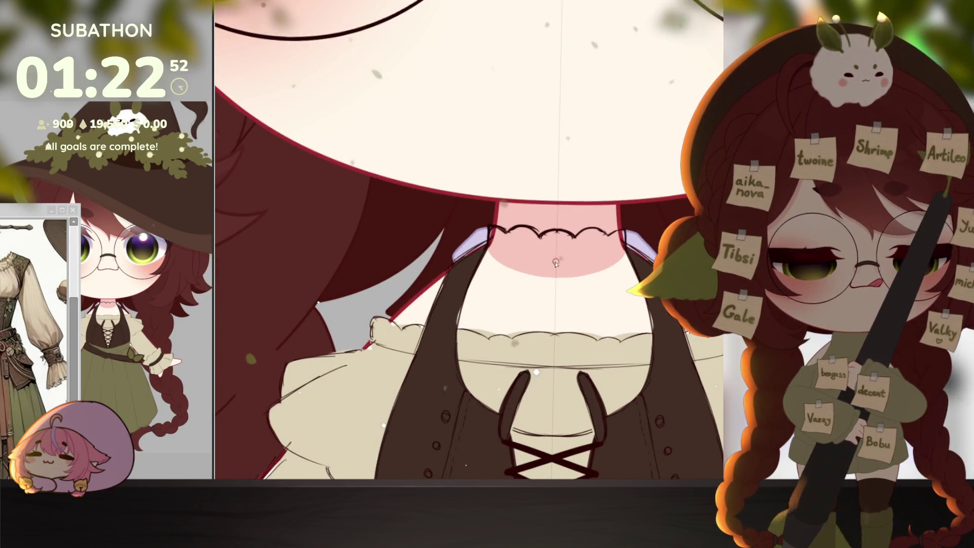
pyautogui.moveTo(542, 257); pyautogui.dragTo(521, 270)
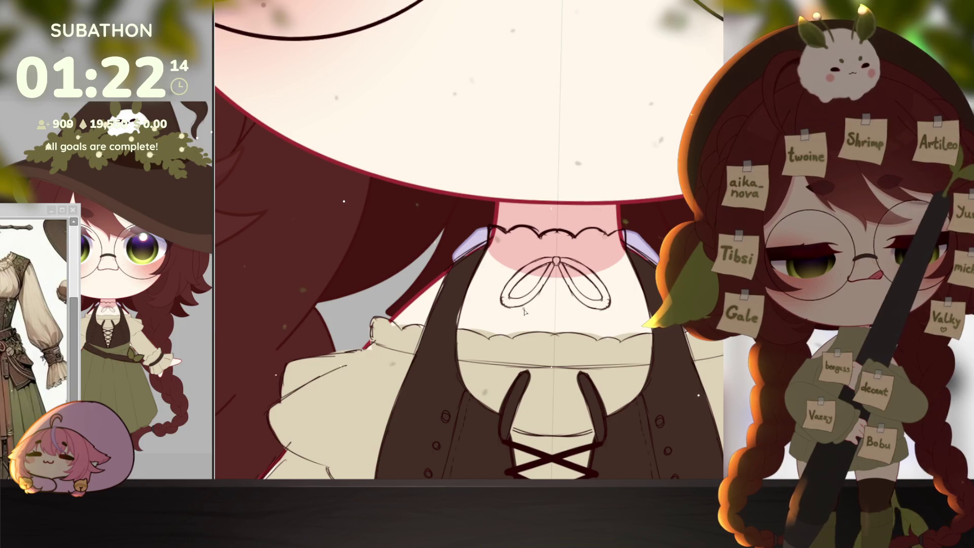
pyautogui.scroll(-3, 555, 268)
pyautogui.scroll(-2, 588, 284)
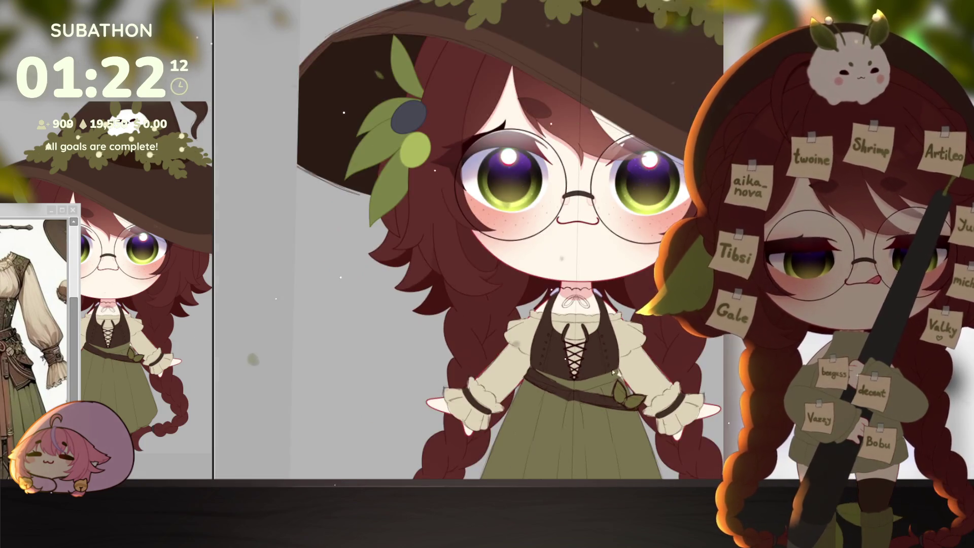
# Draw a ribbon tail down from the bow with soft neckline shading, undoing a stray stroke toward the lacing
pyautogui.scroll(4, 583, 203)
pyautogui.moveTo(584, 204)
pyautogui.mouseDown()
pyautogui.moveTo(576, 259)
pyautogui.moveTo(584, 233)
pyautogui.mouseUp()
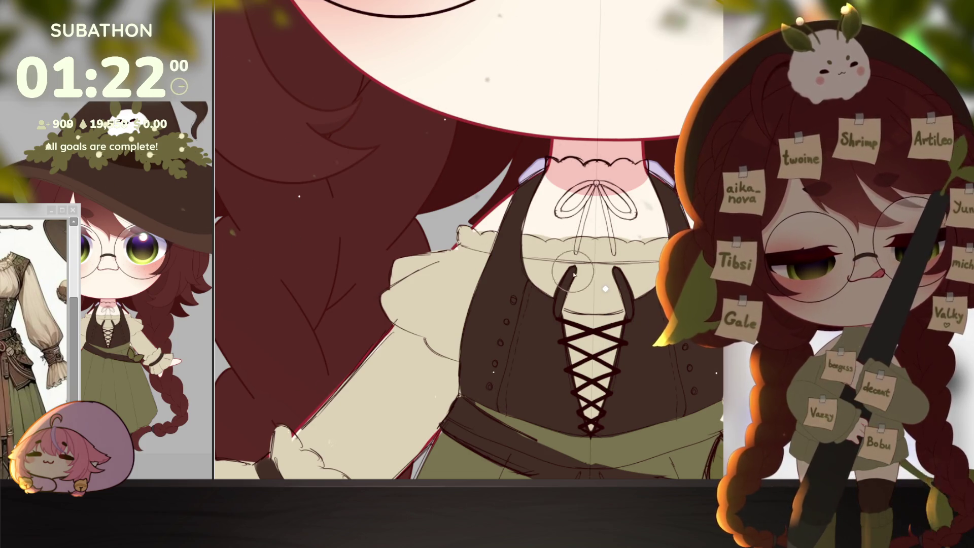
pyautogui.moveTo(566, 264)
pyautogui.mouseDown()
pyautogui.moveTo(578, 278)
pyautogui.moveTo(575, 242)
pyautogui.moveTo(543, 264)
pyautogui.moveTo(533, 243)
pyautogui.moveTo(530, 223)
pyautogui.moveTo(549, 200)
pyautogui.moveTo(528, 239)
pyautogui.moveTo(530, 253)
pyautogui.moveTo(551, 166)
pyautogui.moveTo(600, 171)
pyautogui.moveTo(558, 213)
pyautogui.moveTo(575, 188)
pyautogui.mouseUp()
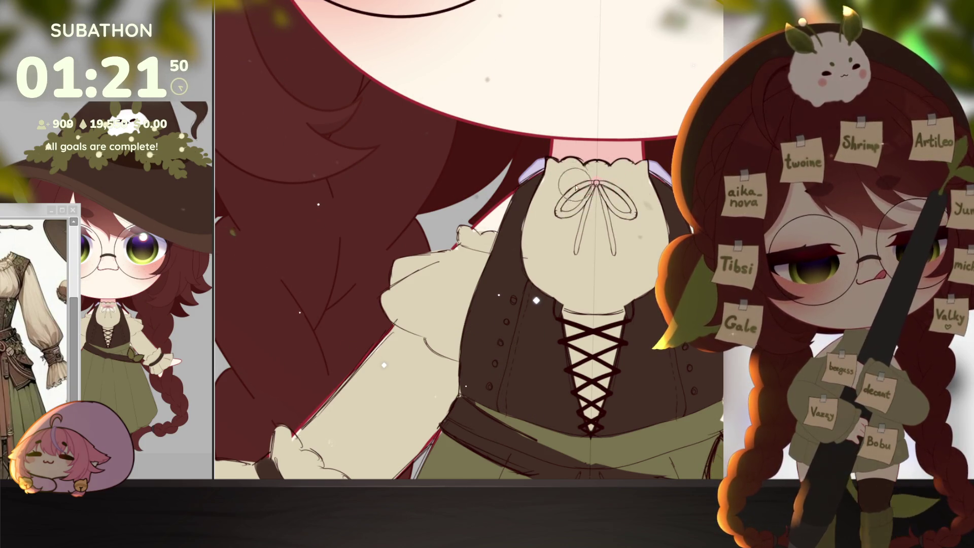
pyautogui.moveTo(583, 314); pyautogui.dragTo(568, 310)
pyautogui.hotkey('ctrl', 'z')
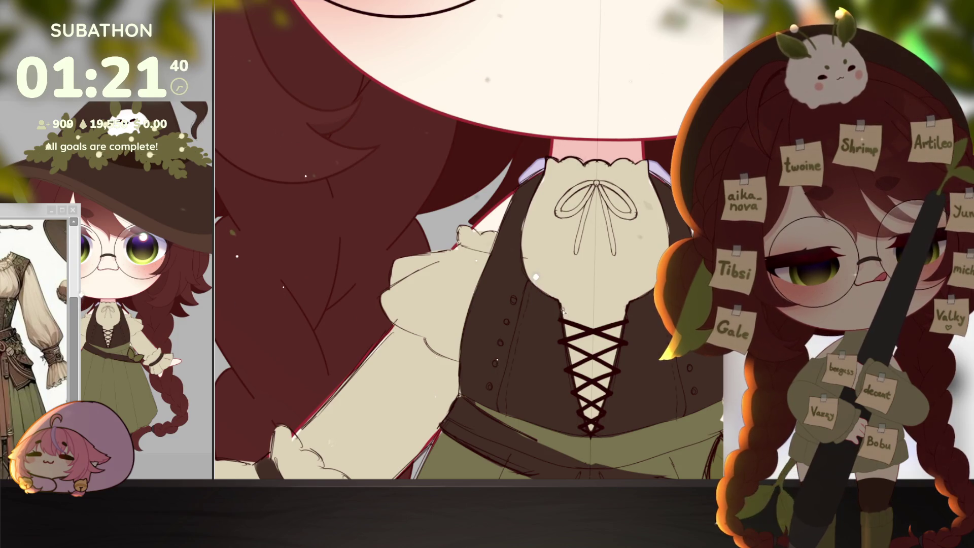
pyautogui.scroll(-5, 569, 322)
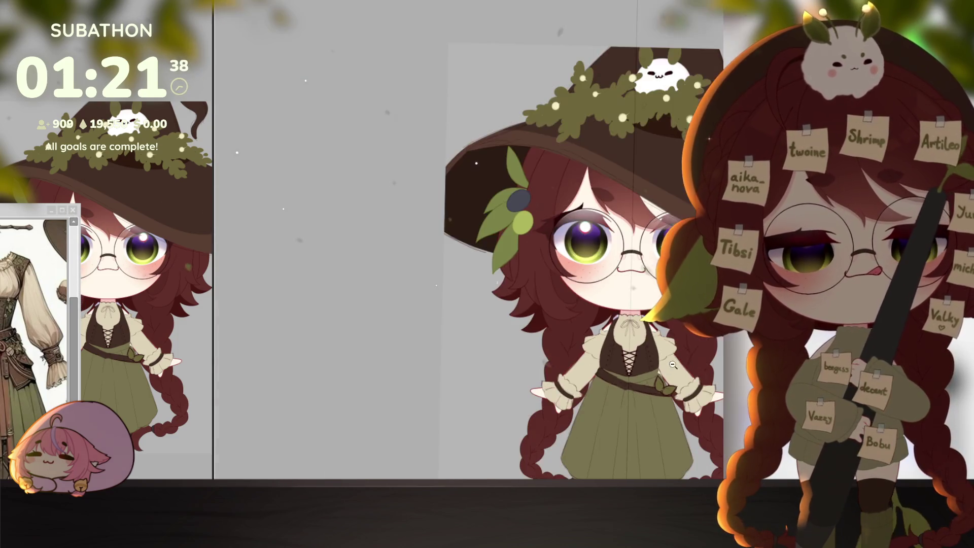
# Retrace the neck bow's loops with bolder strokes and switch its lines to dark
pyautogui.scroll(5, 645, 367)
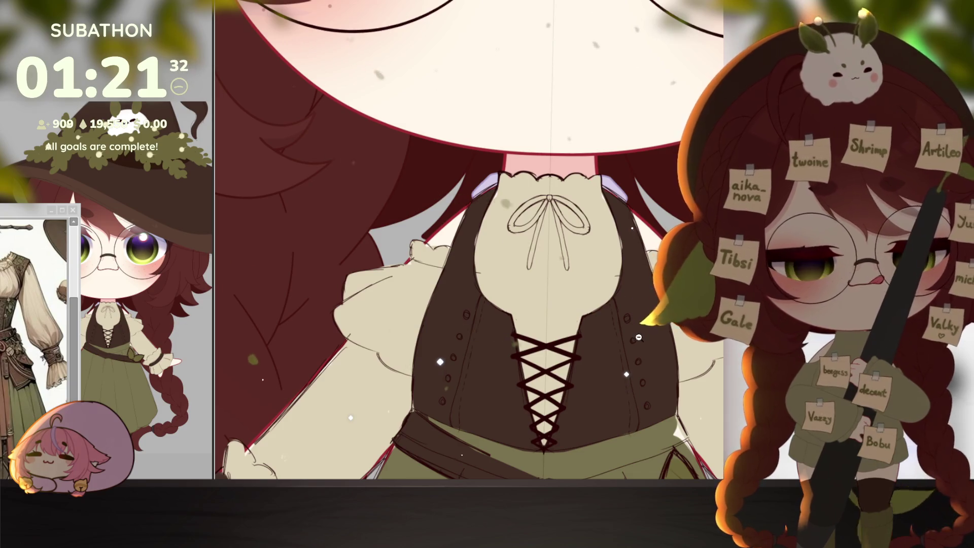
pyautogui.scroll(-4, 651, 336)
pyautogui.scroll(2, 580, 287)
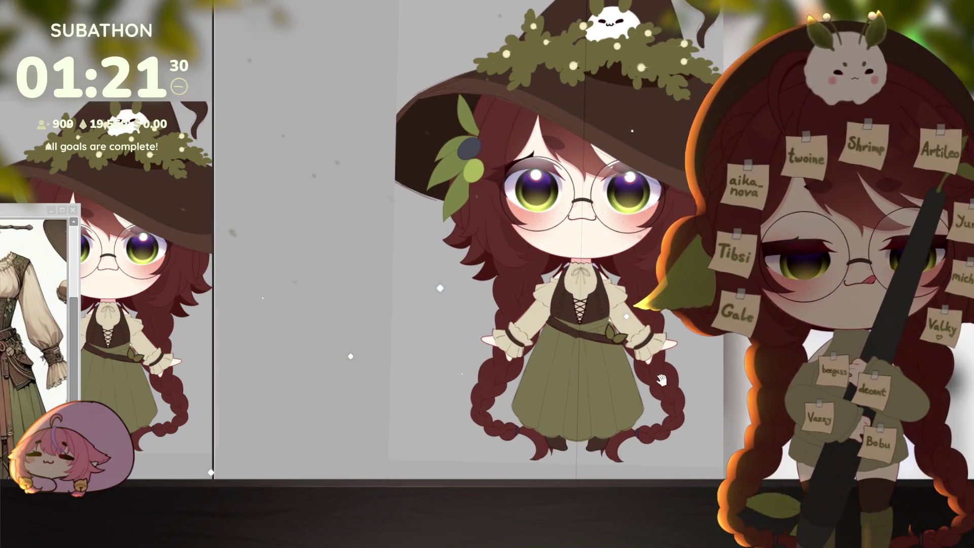
pyautogui.scroll(5, 580, 287)
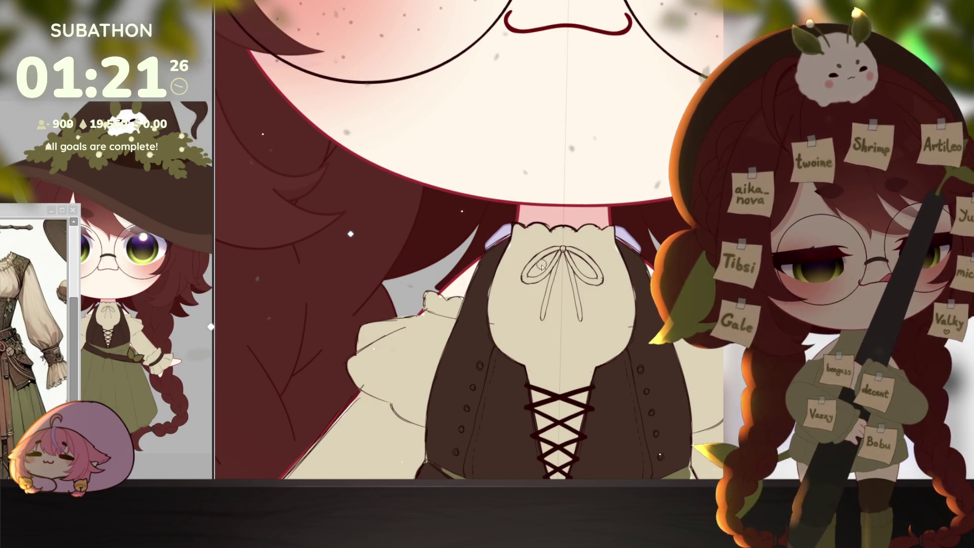
pyautogui.moveTo(524, 278)
pyautogui.mouseDown()
pyautogui.moveTo(558, 254)
pyautogui.moveTo(553, 268)
pyautogui.moveTo(528, 276)
pyautogui.moveTo(563, 249)
pyautogui.mouseUp()
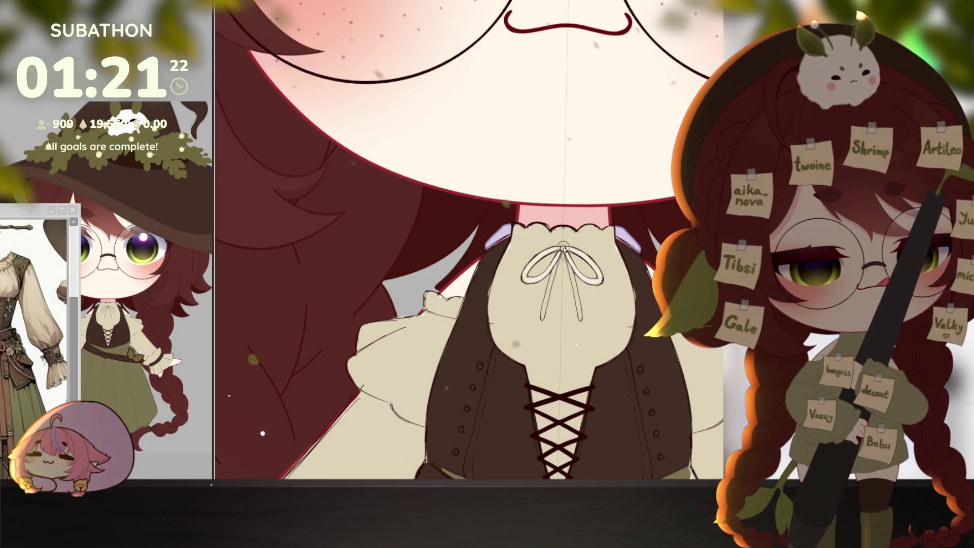
pyautogui.scroll(-5, 642, 321)
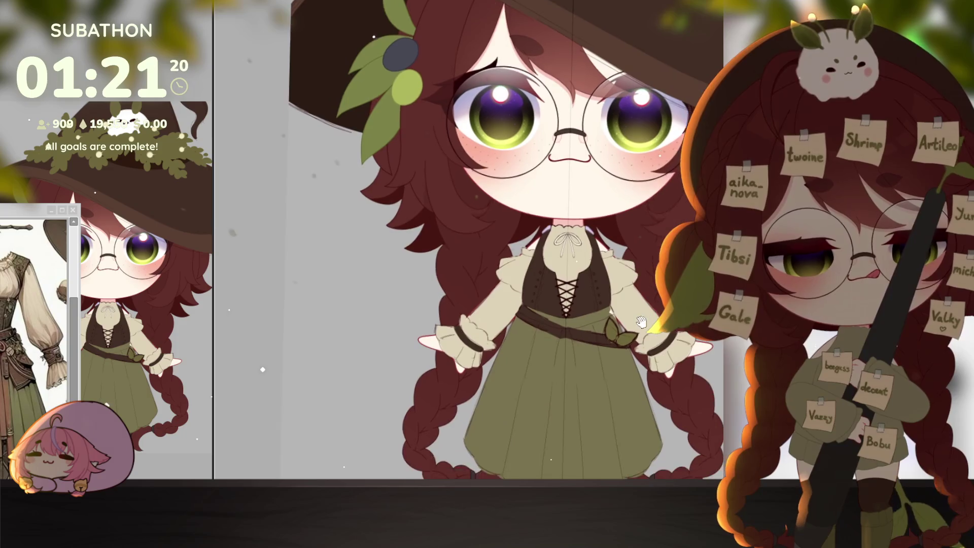
pyautogui.scroll(3, 642, 321)
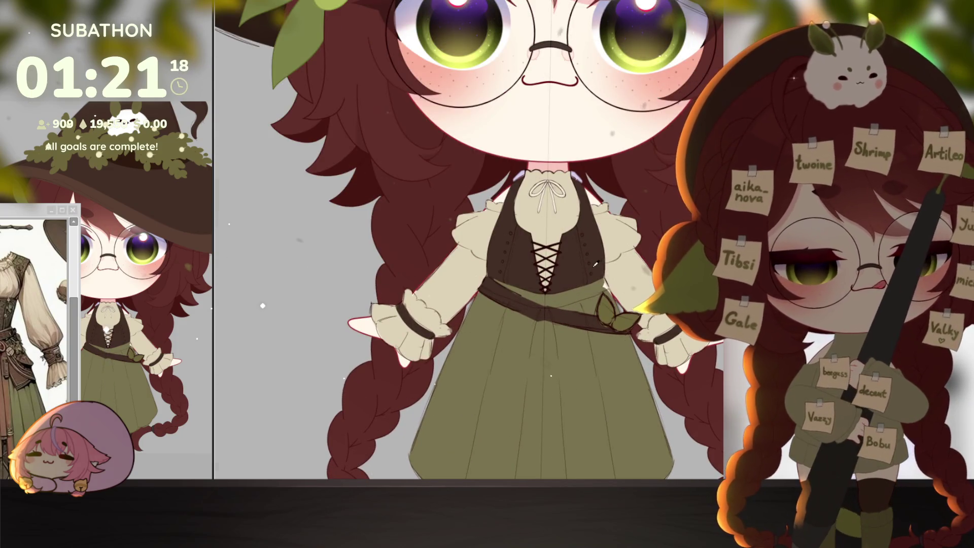
pyautogui.hotkey('ctrl', 'z')
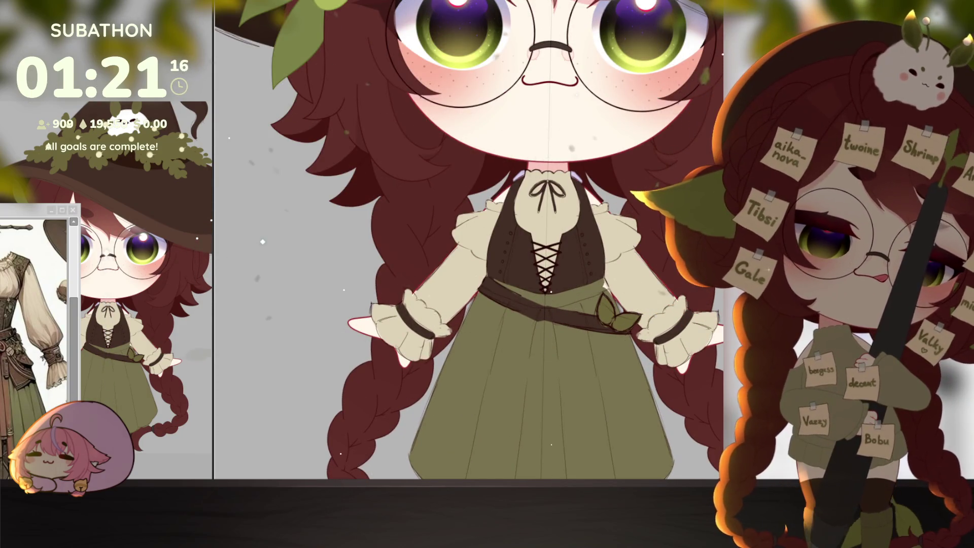